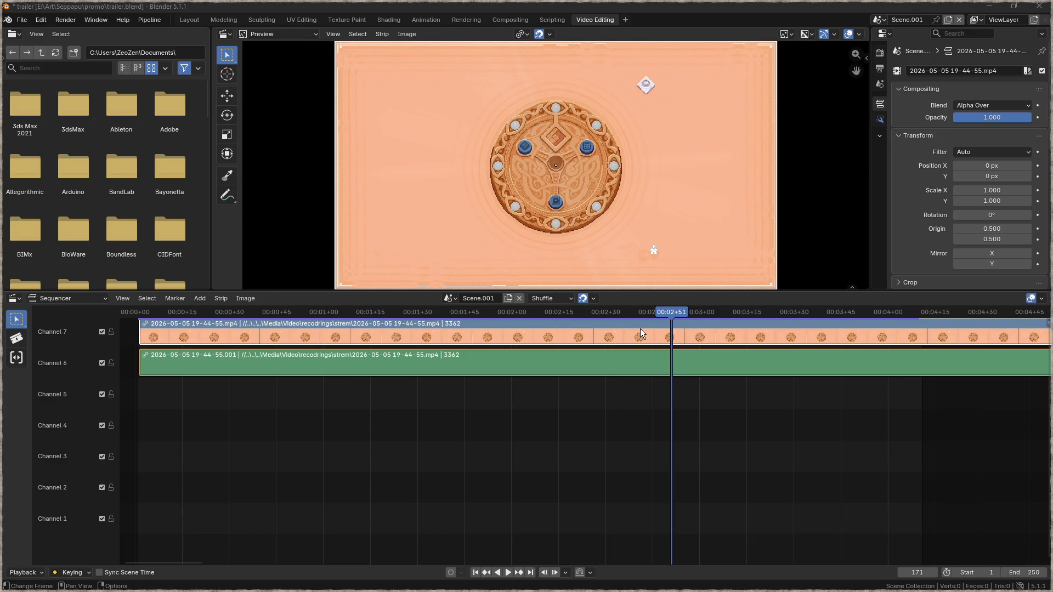
Step: Zoom out and pan the sequencer until the channel 6 and 7 gameplay strips fit on screen
scroll(746, 401, "down", 3)
mouse_move(739, 422)
middle_mouse_down()
mouse_move(720, 415)
mouse_move(418, 447)
middle_mouse_up()
scroll(454, 452, "down", 10, "ctrl")
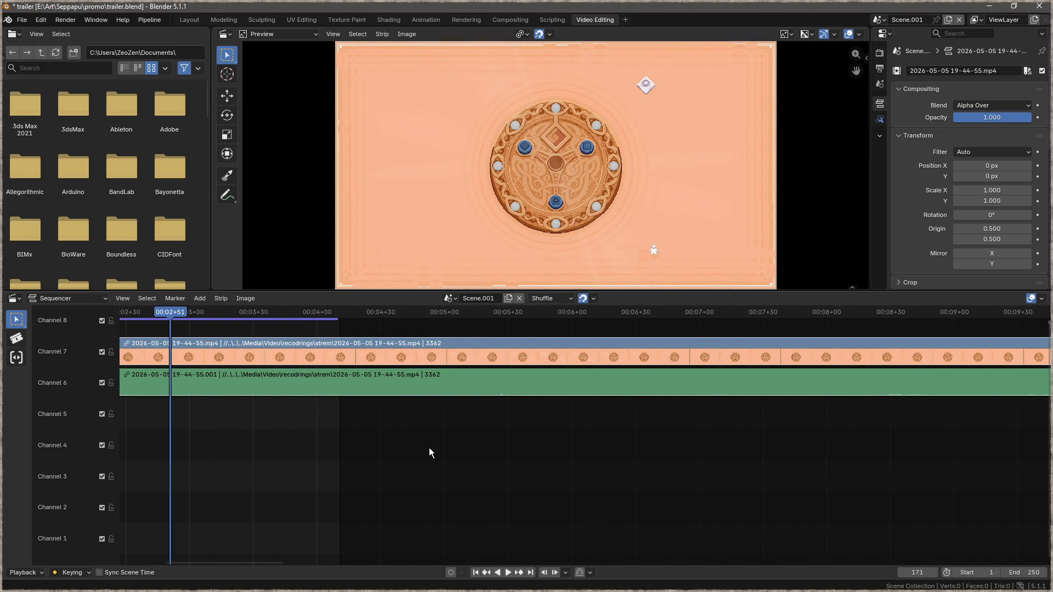
scroll(420, 438, "up", 8, "ctrl")
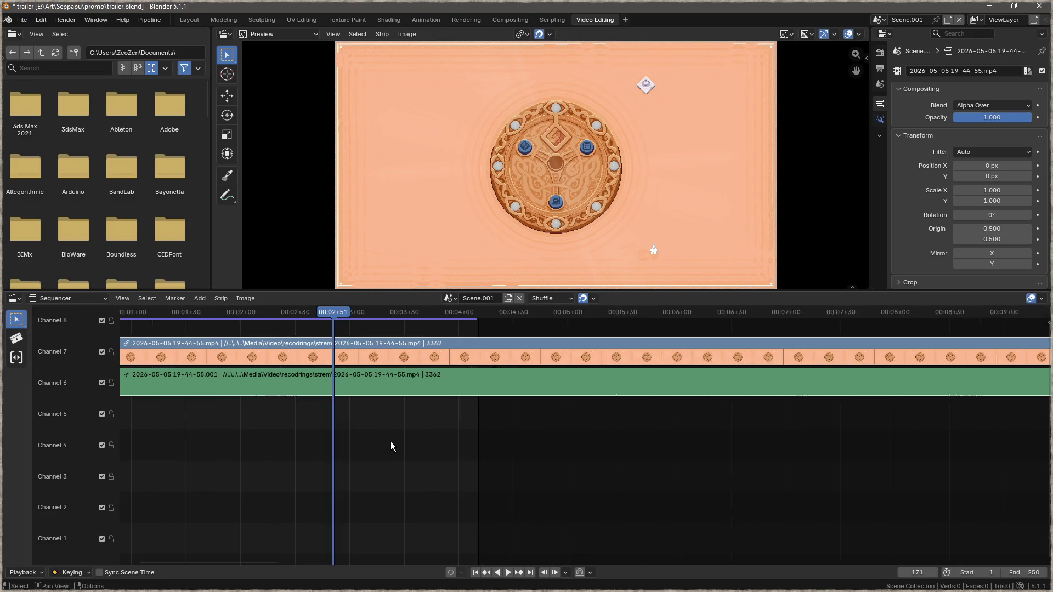
scroll(391, 442, "down", 3)
scroll(408, 443, "down", 5)
middle_click_drag(489, 444, 378, 447)
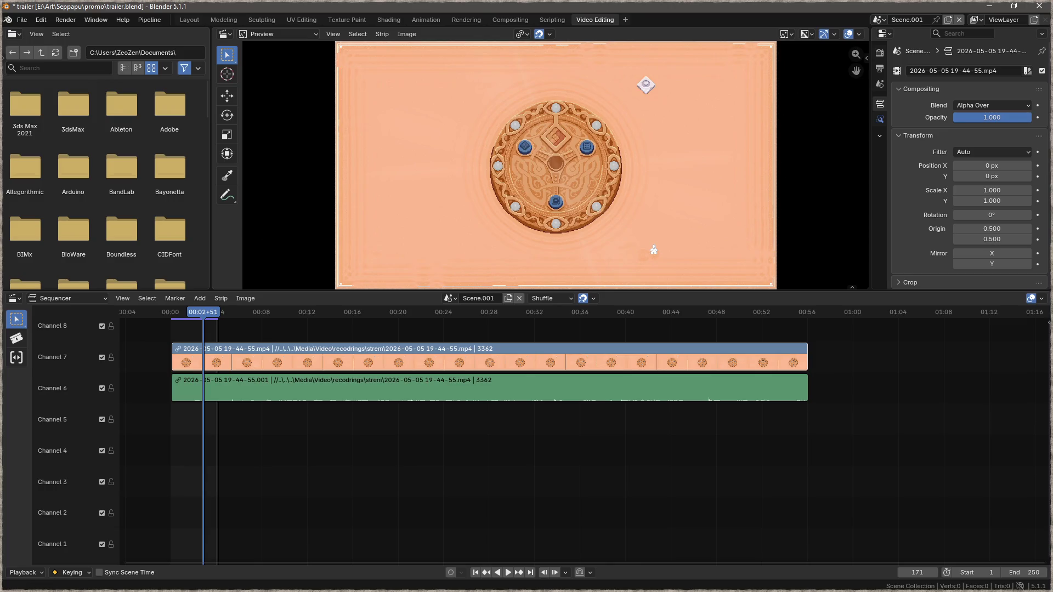
Step: Switch to Ableton and set the Arrangement loop brace to span bars 1–49
key("alt+Tab")
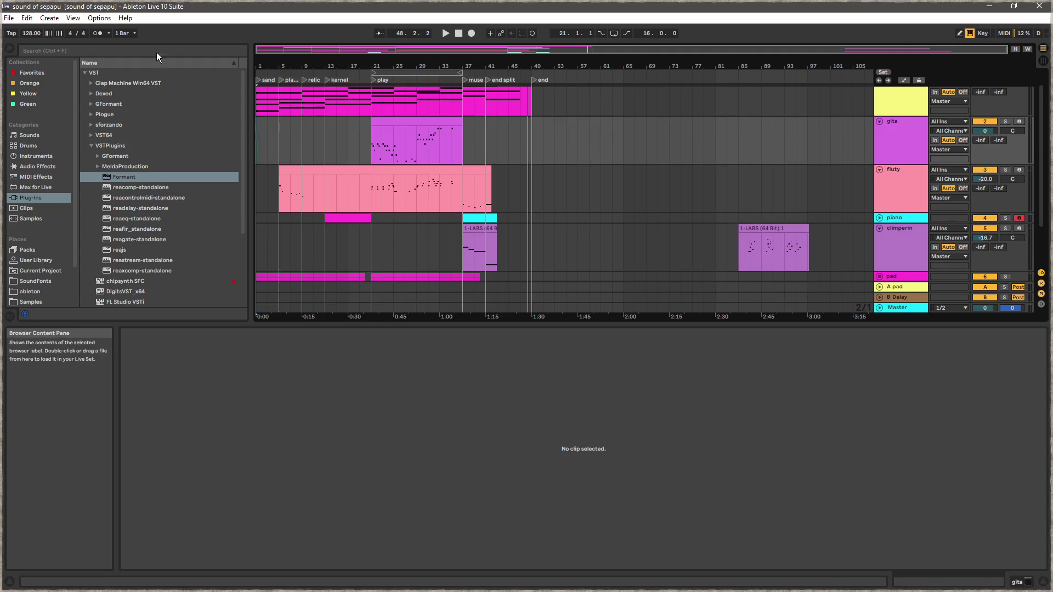
scroll(527, 272, "down", 3)
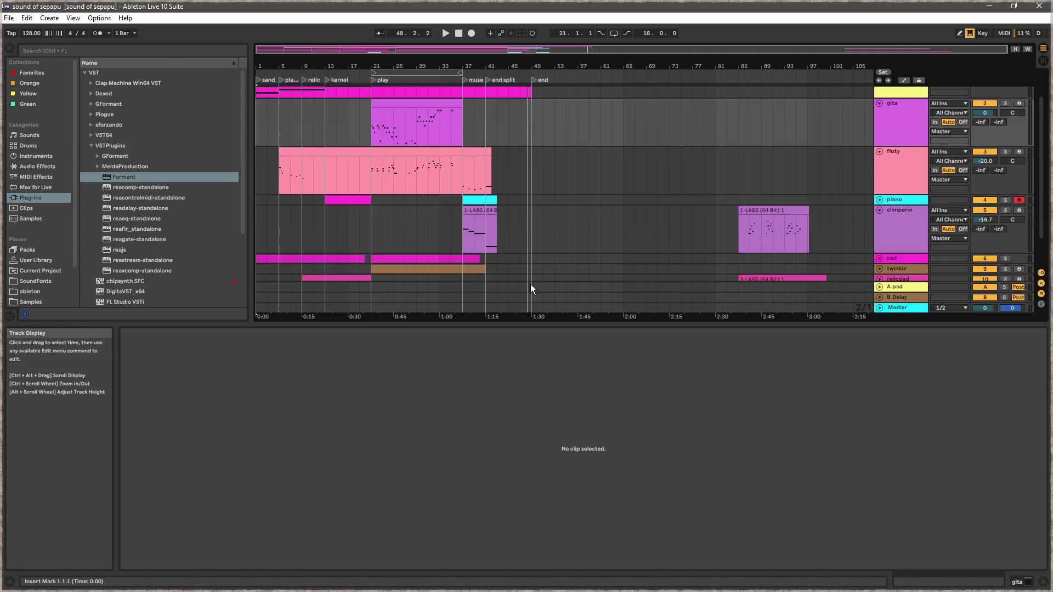
mouse_move(532, 264)
left_mouse_down()
mouse_move(348, 63)
mouse_move(255, 72)
left_mouse_up()
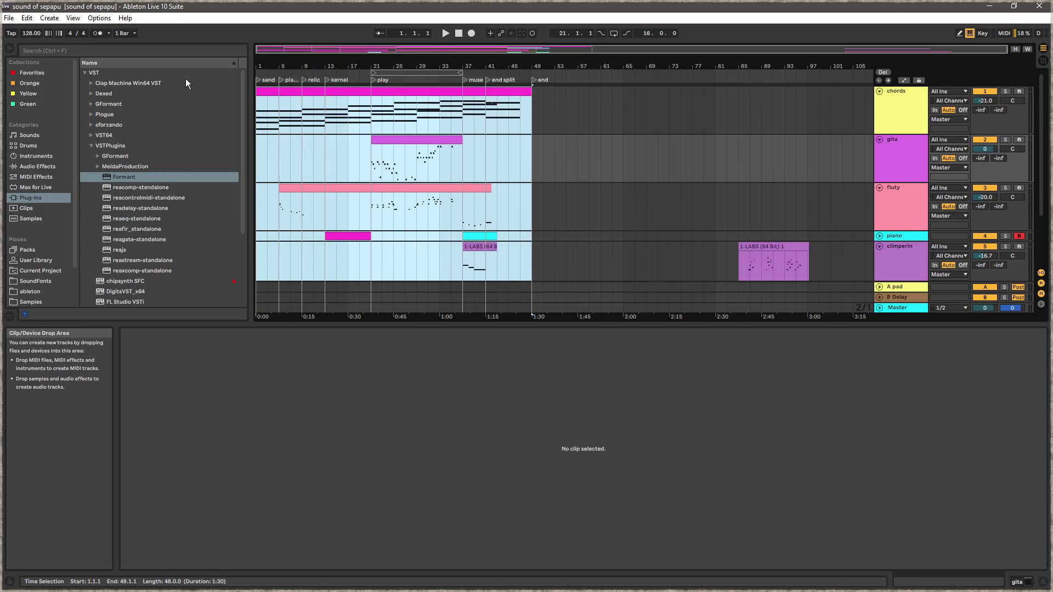
left_click(362, 73)
left_click_drag(363, 73, 257, 73)
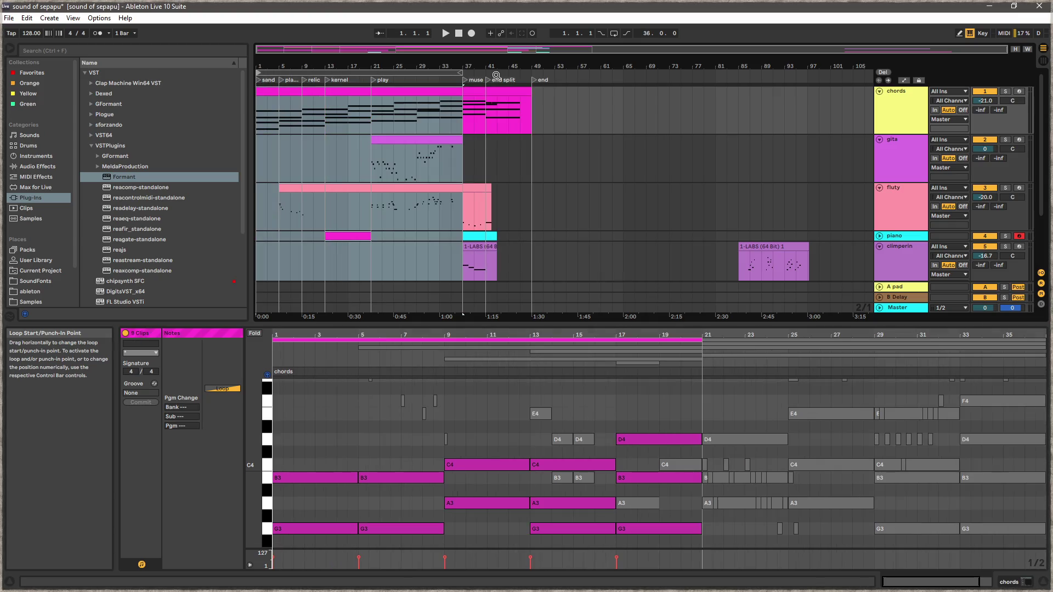
left_click_drag(463, 73, 529, 74)
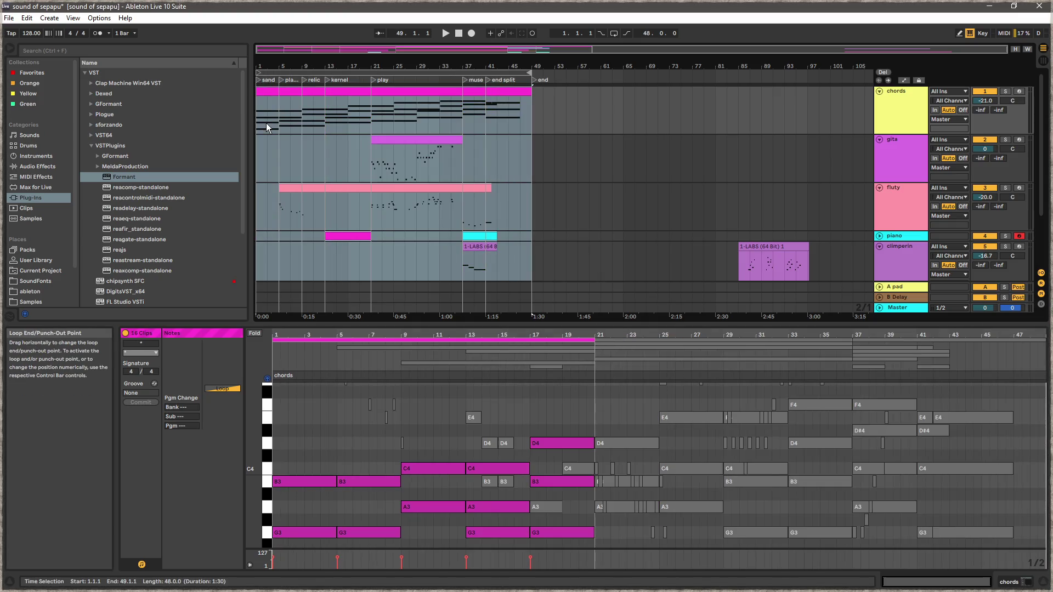
left_click(8, 19)
mouse_move(26, 18)
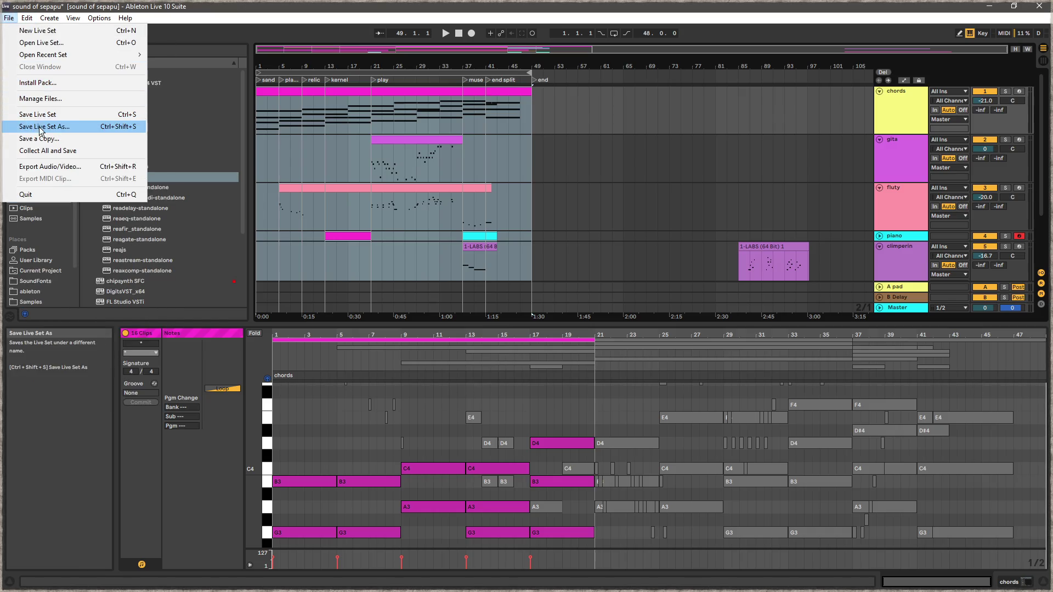
Step: Start the Export Audio/Video render and browse to the Art folder on the Vault (E:) drive
left_click(71, 166)
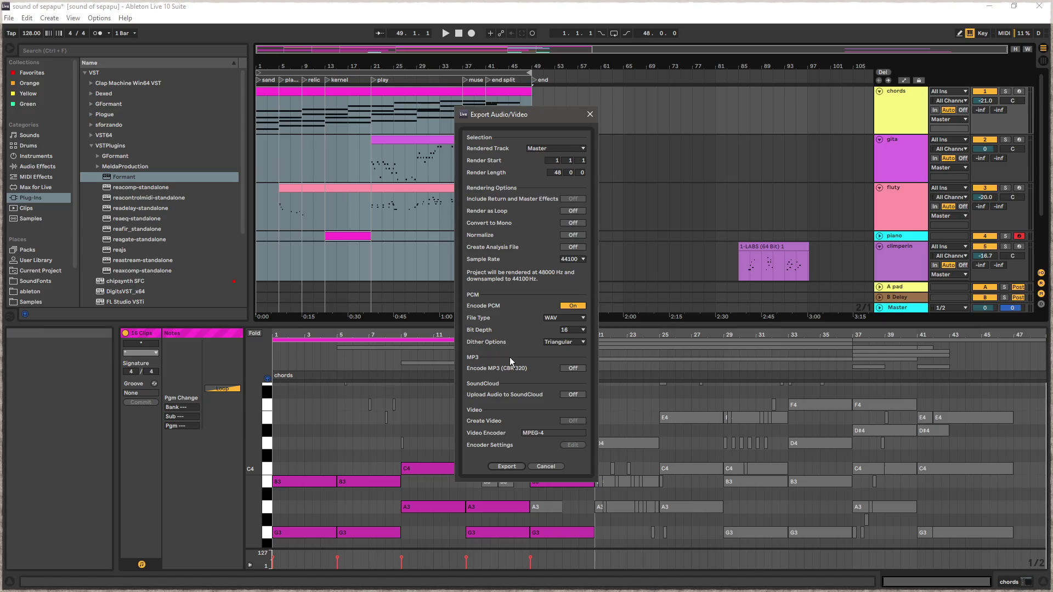
left_click(518, 466)
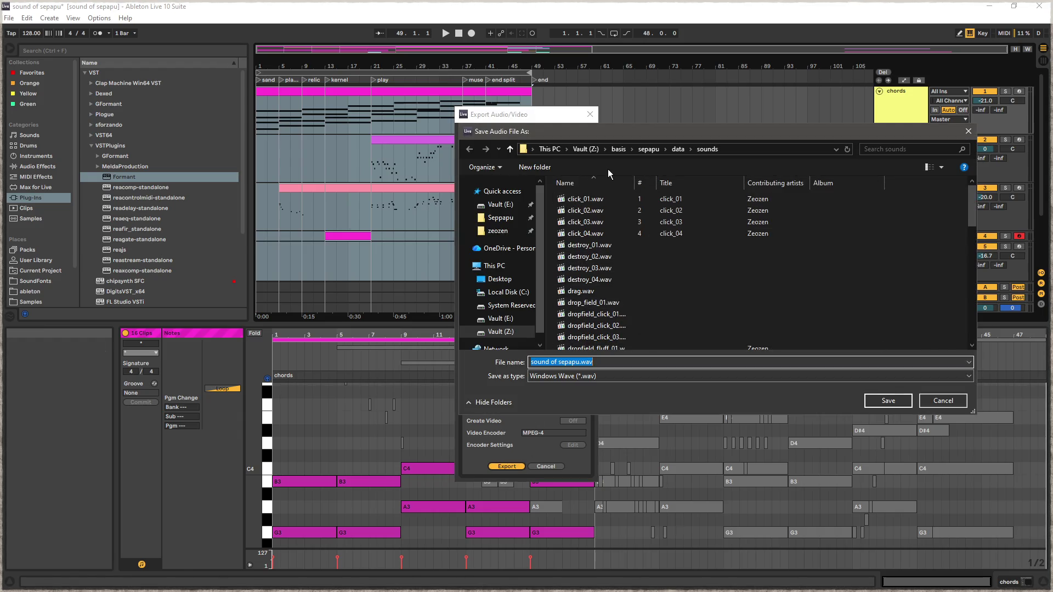
left_click(499, 204)
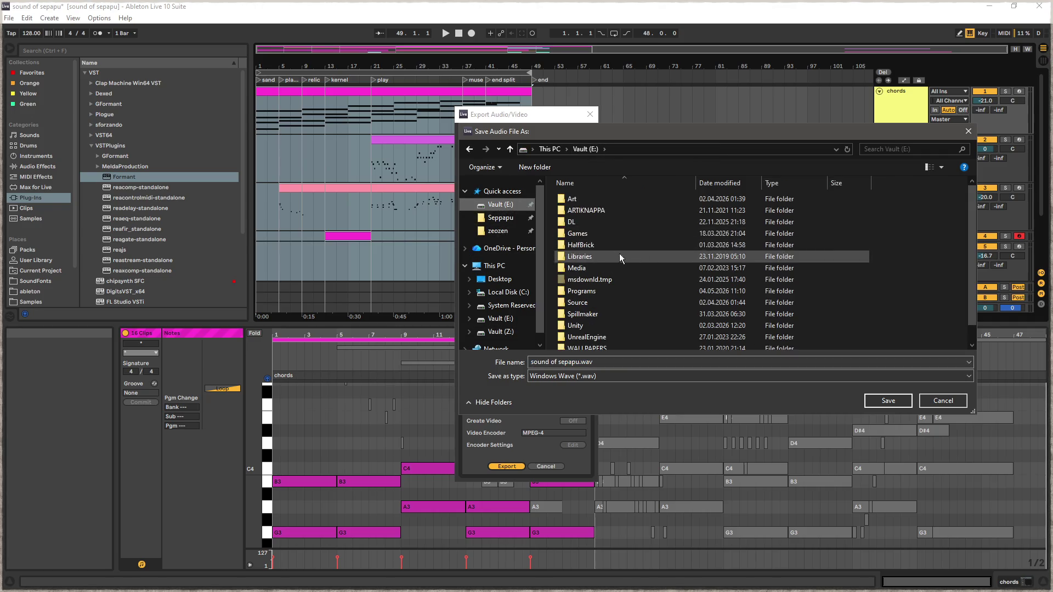
double_click(597, 202)
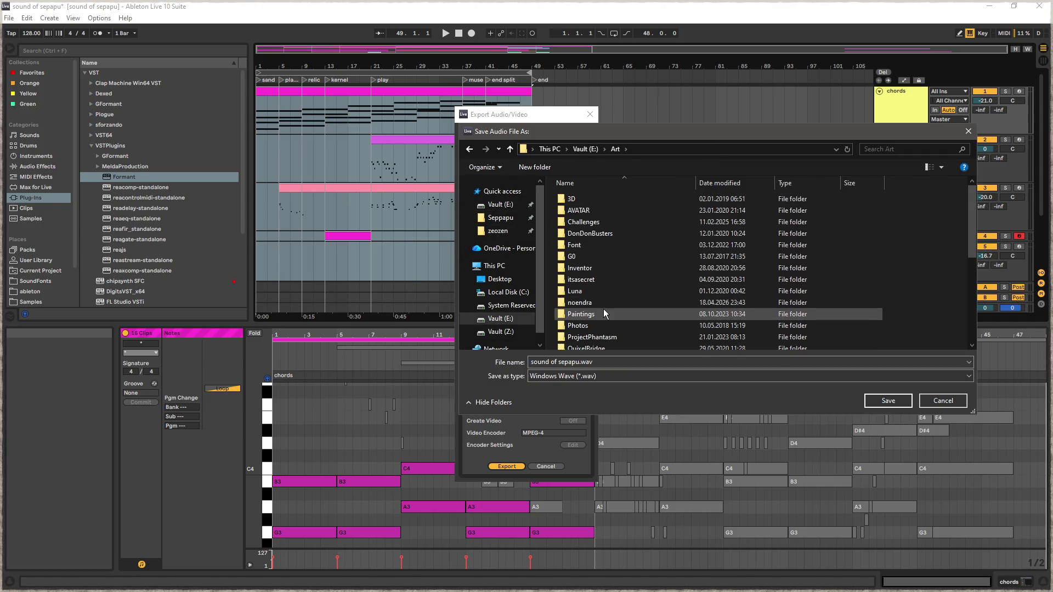
scroll(600, 258, "down", 2)
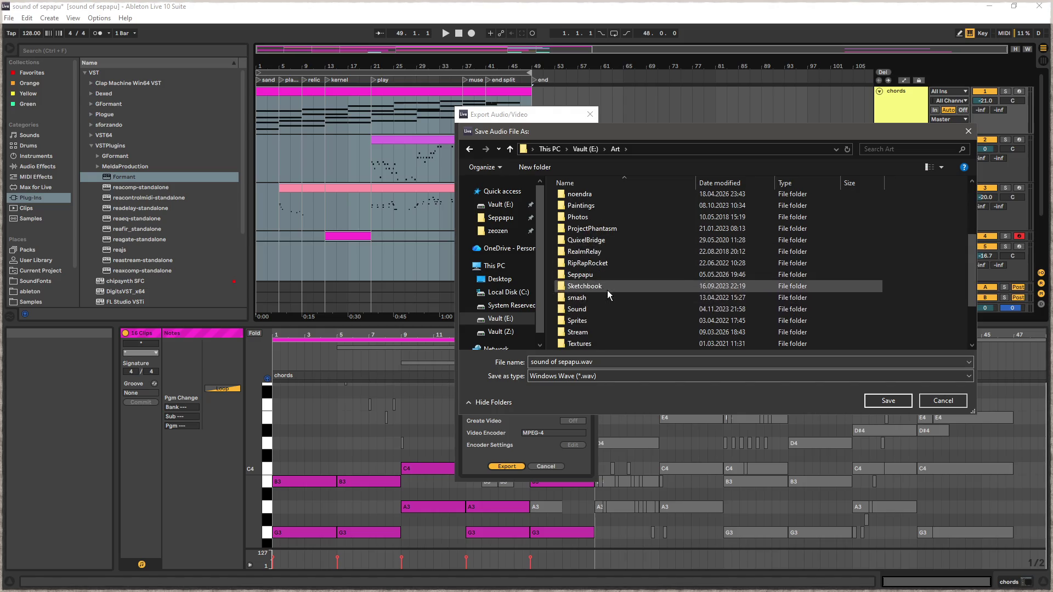
Step: Save the render as sound of sepapu.wav in Seppapu\promo, then return to Blender
double_click(580, 274)
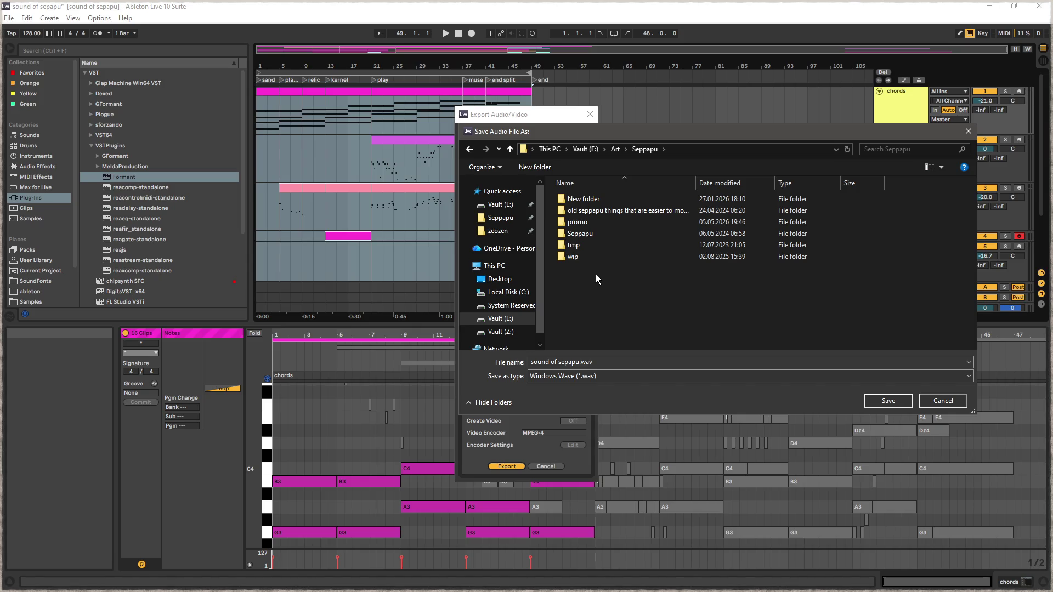
double_click(633, 234)
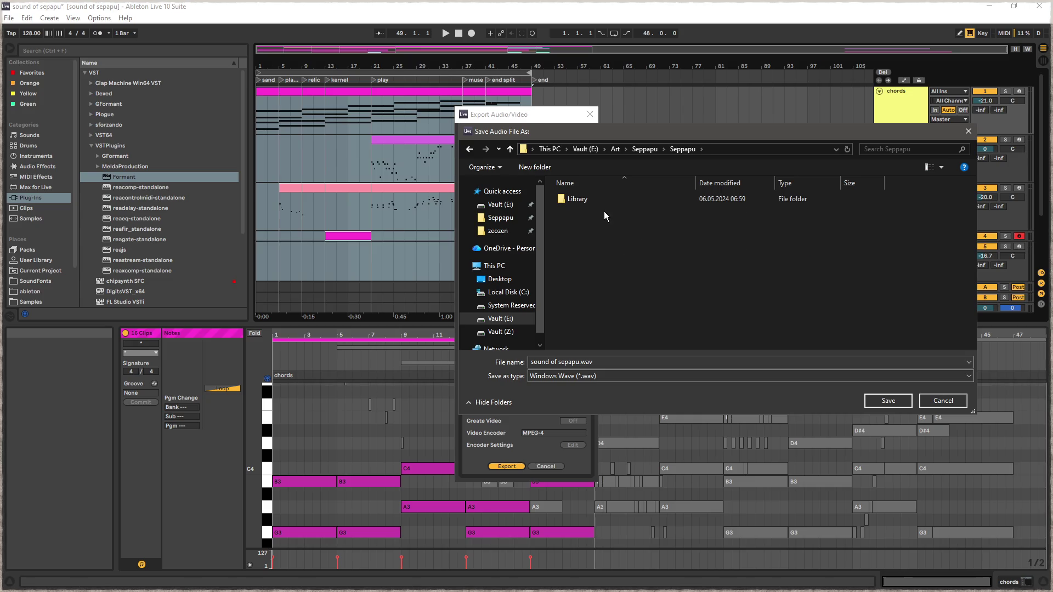
left_click(646, 155)
double_click(607, 243)
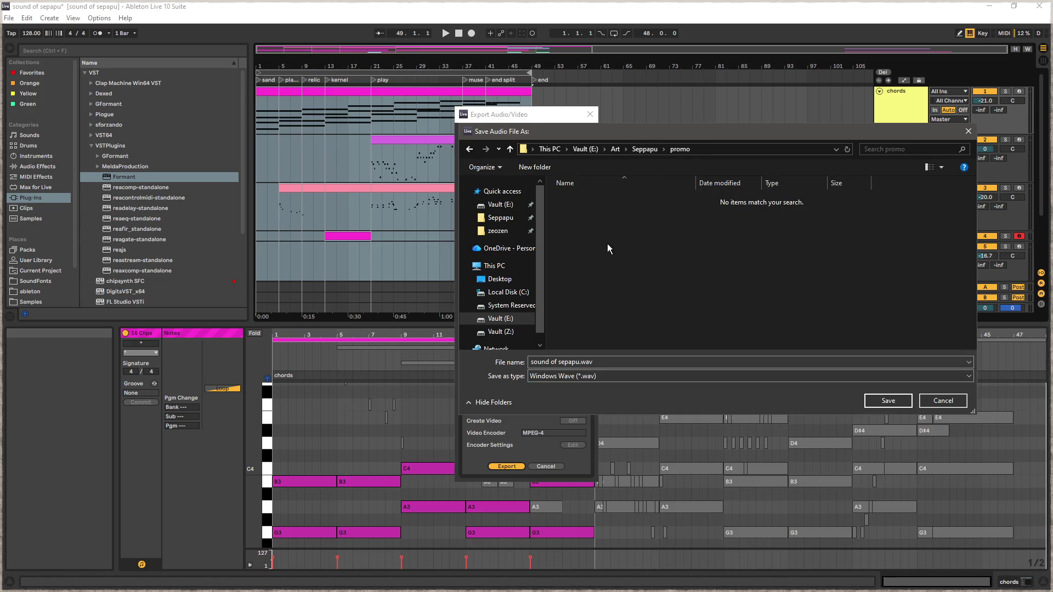
left_click(892, 401)
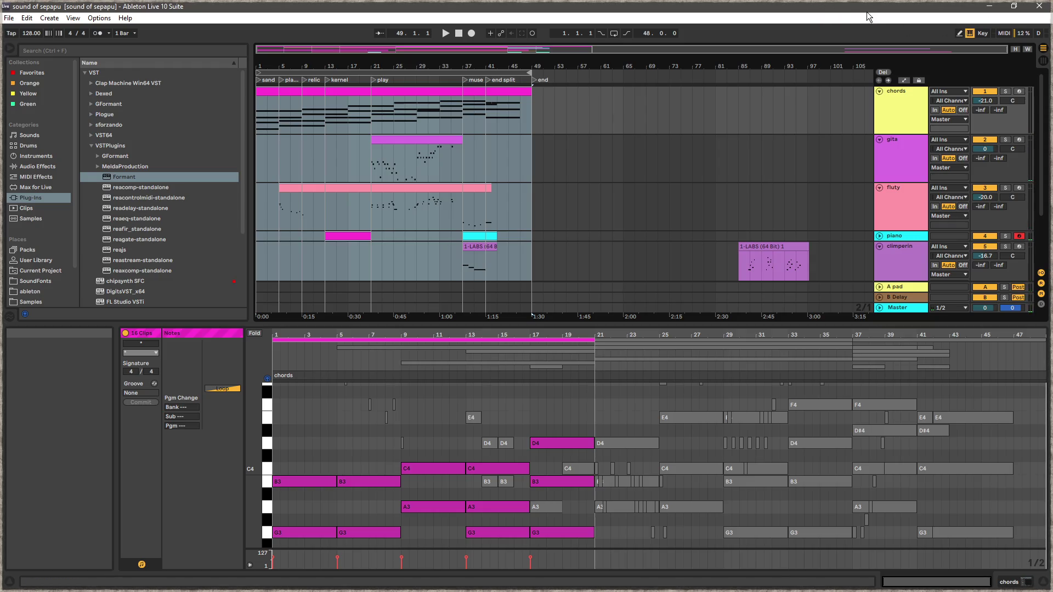
left_click(990, 6)
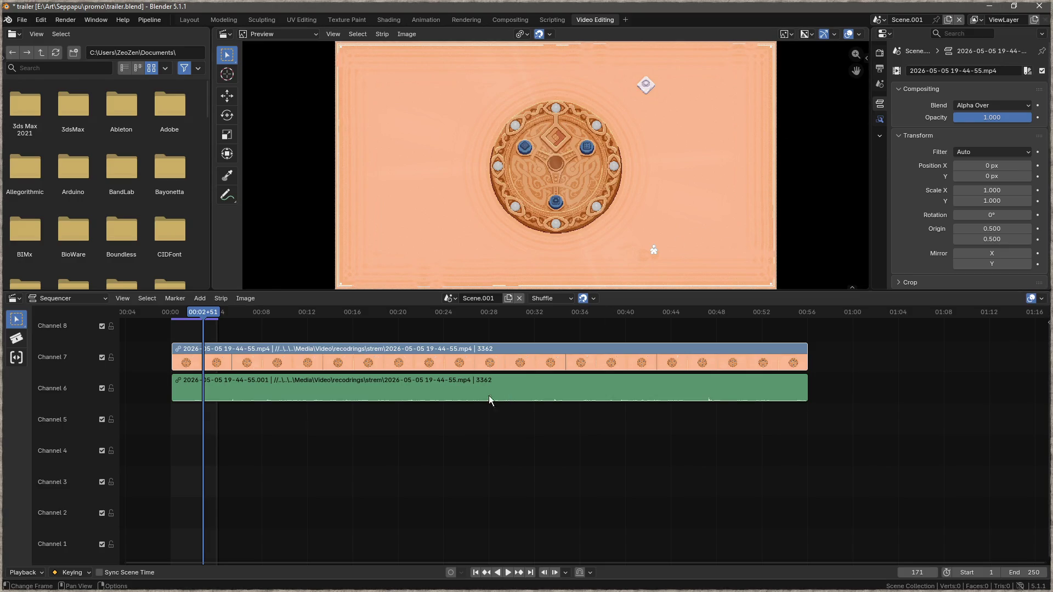
Step: Scrub to the clip's end and extend the scene End frame to 3344
left_click_drag(216, 321, 255, 318)
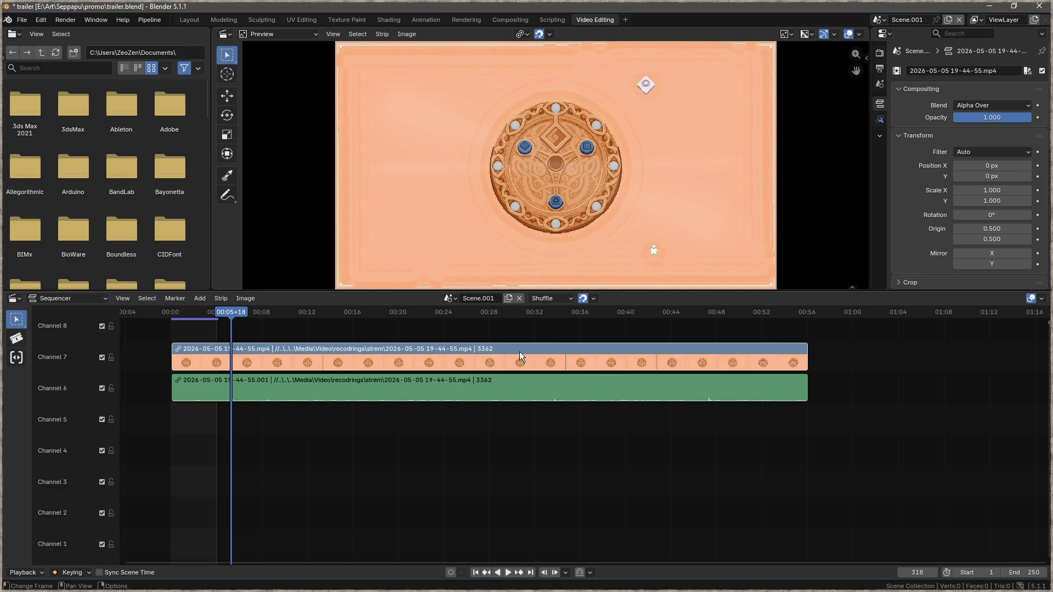
left_click(789, 318)
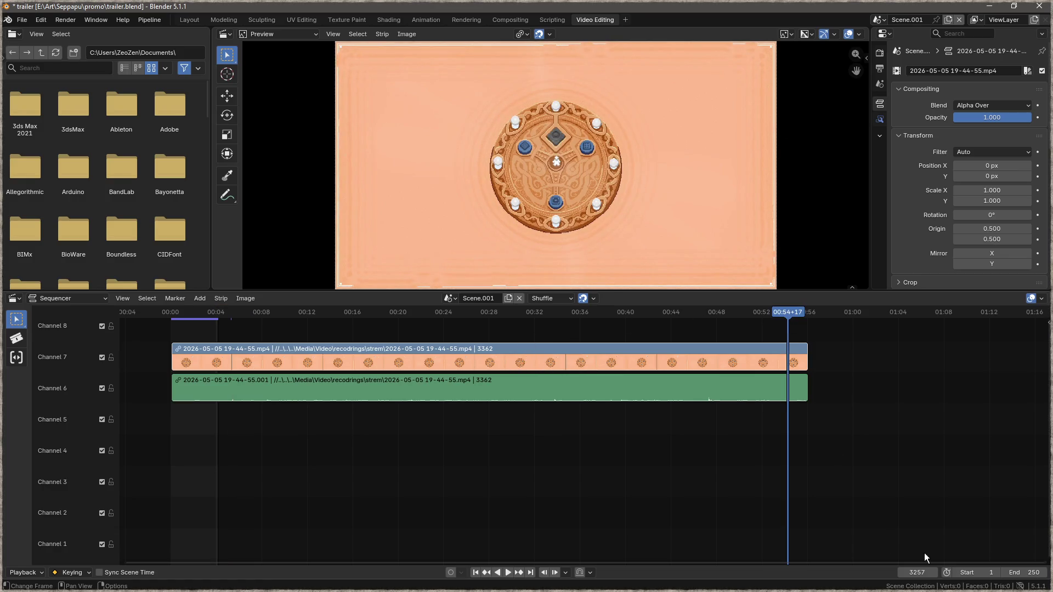
left_click_drag(1021, 573, 1052, 573)
type("3344")
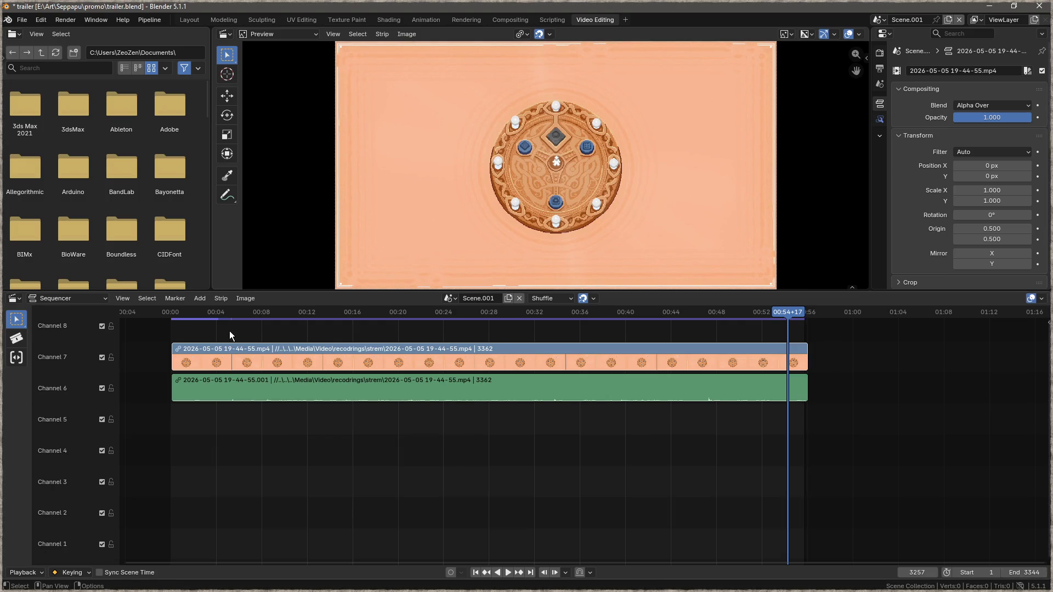
Step: Preview playback from early in the clip, then place sound of sepapu.wav on channel 5
left_click(241, 313)
left_click(325, 316)
key("space")
mouse_move(295, 325)
left_mouse_down()
mouse_move(406, 329)
mouse_move(310, 337)
left_mouse_up()
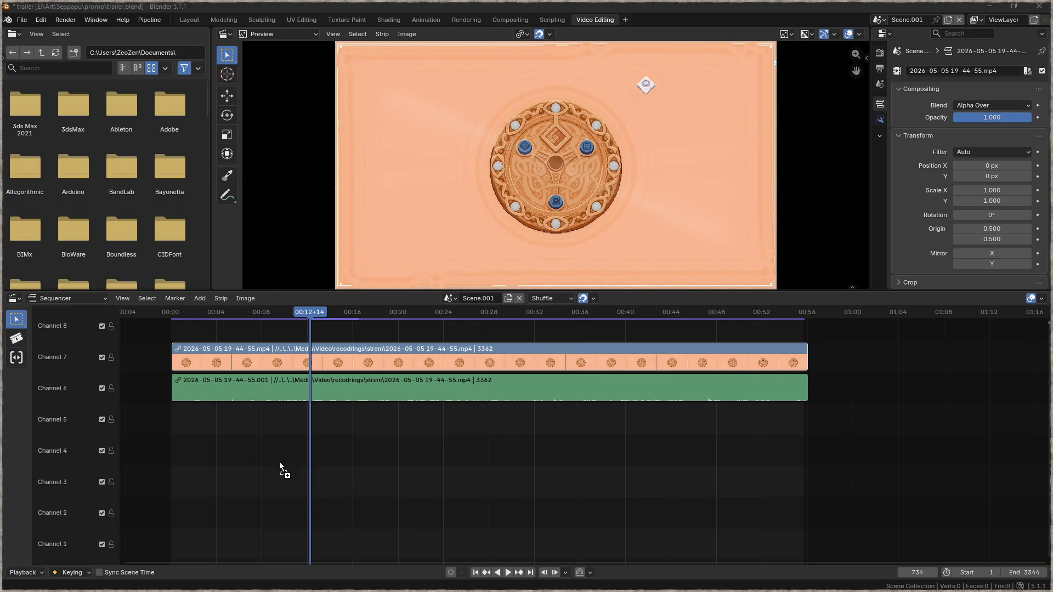
left_click_drag(172, 422, 172, 421)
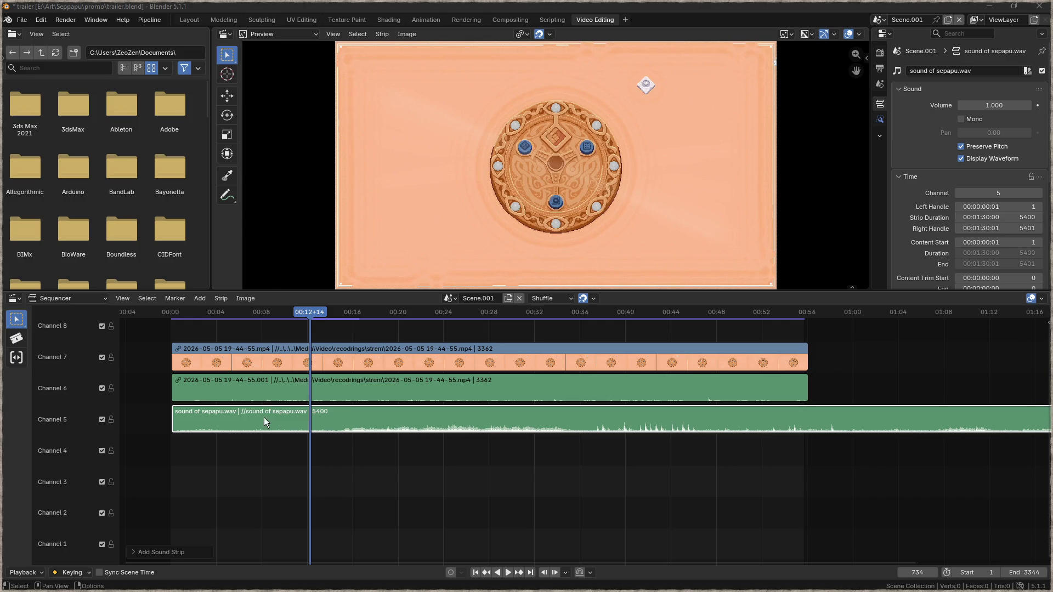
Step: Deselect the music strip, rewind to frame 1 and play the trailer with the new music
left_click(172, 442)
left_click_drag(313, 322, 173, 312)
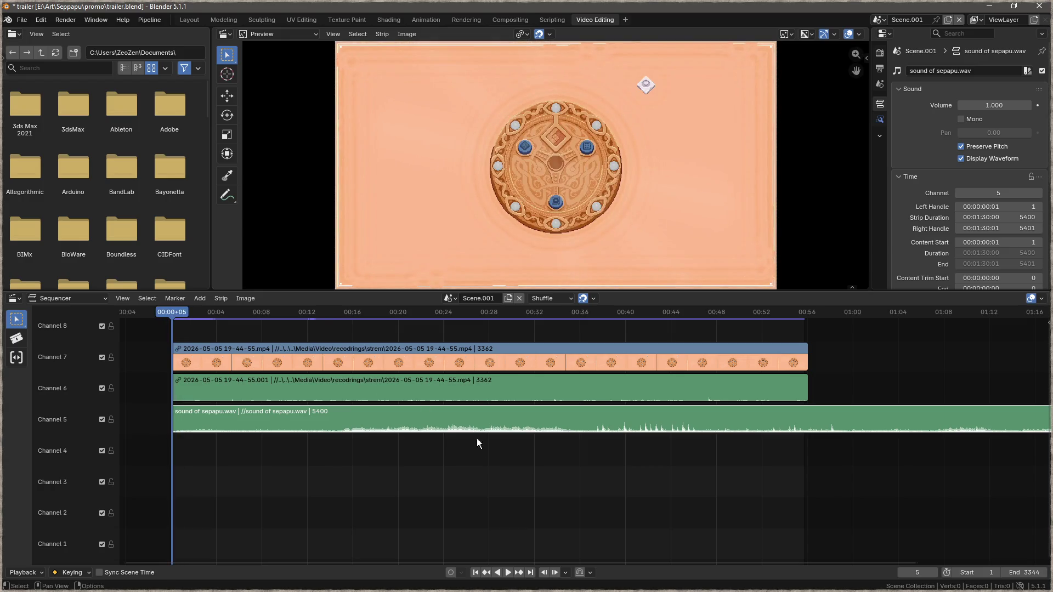
left_click(475, 572)
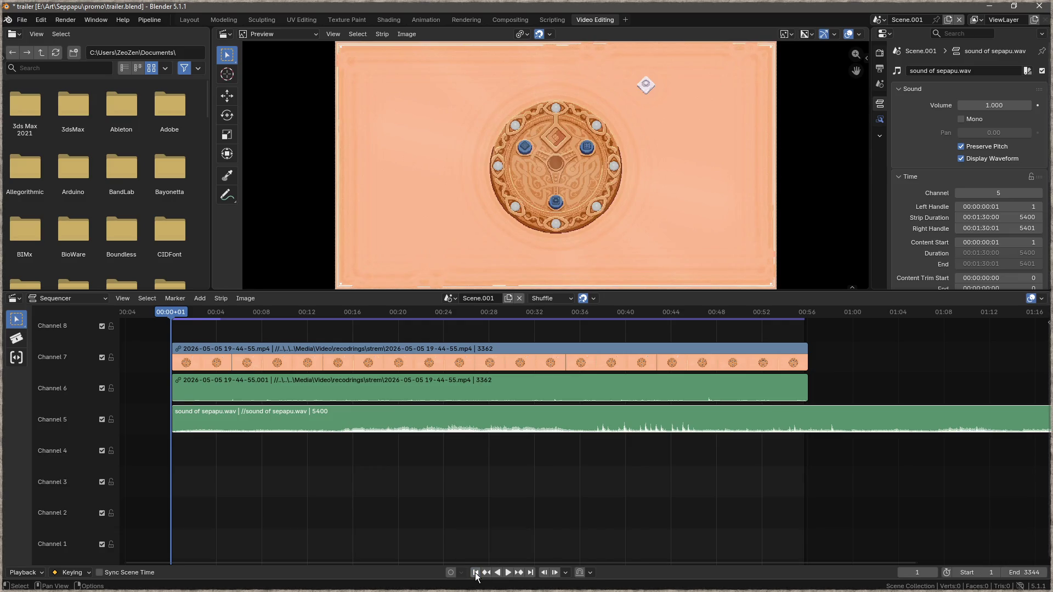
key("space")
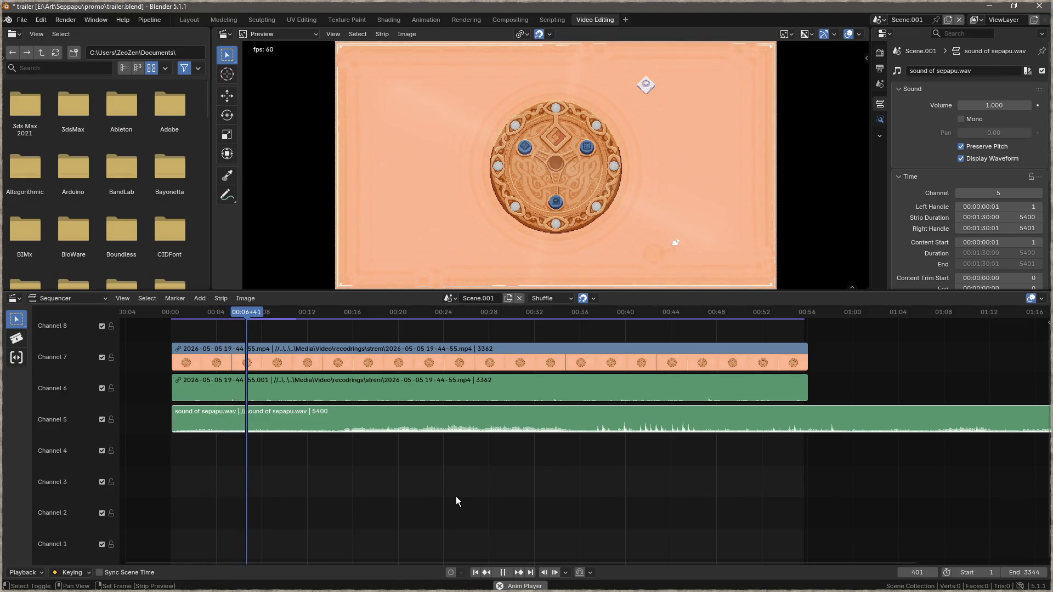
key("space")
left_click(300, 382)
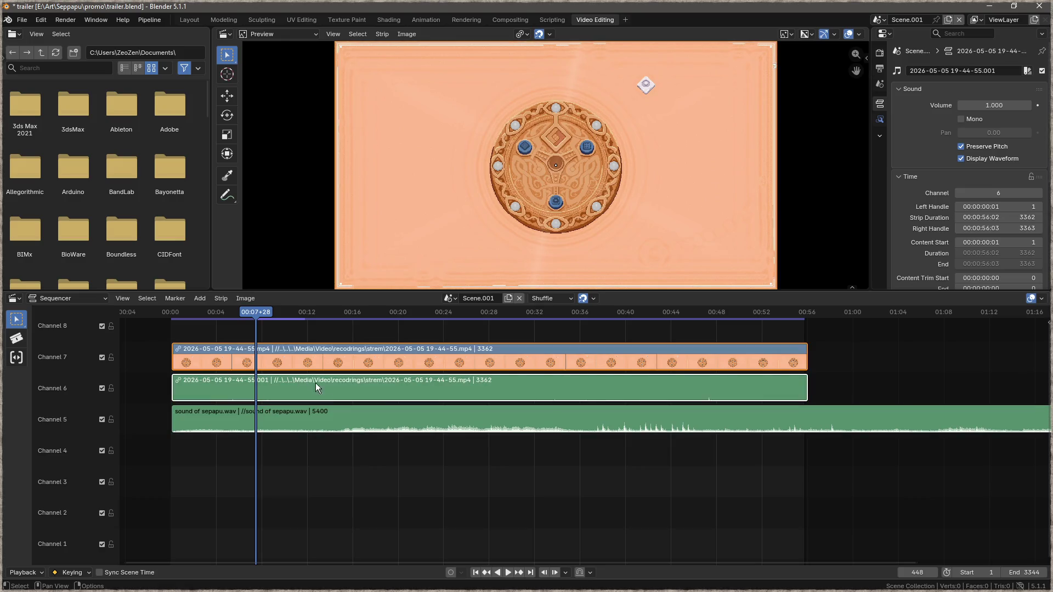
Step: Mute channel 6 to silence the clip's own audio, then rewind to the first frame
right_click(314, 383)
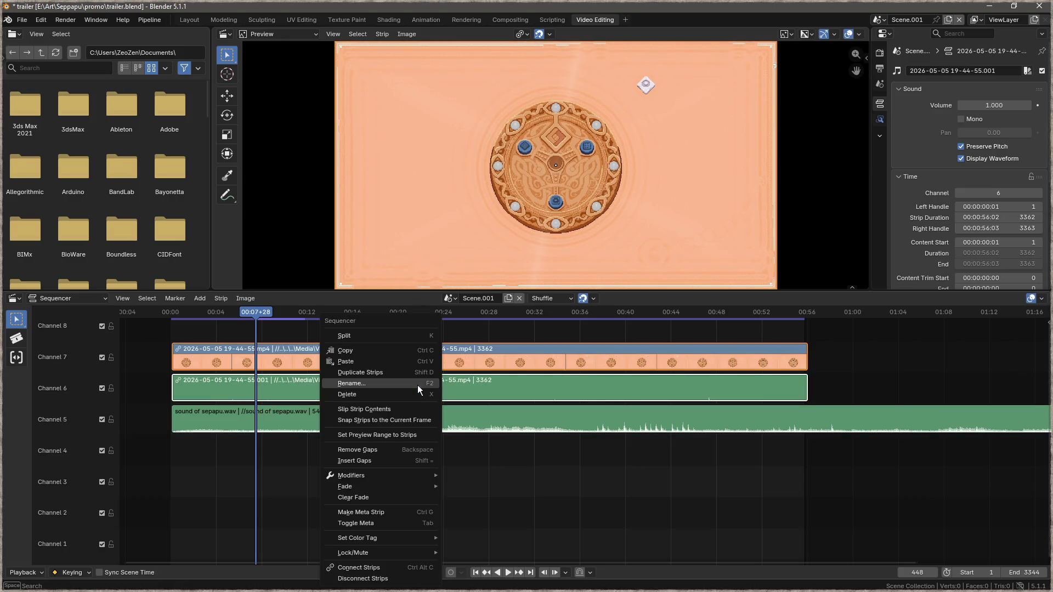
left_click(102, 389)
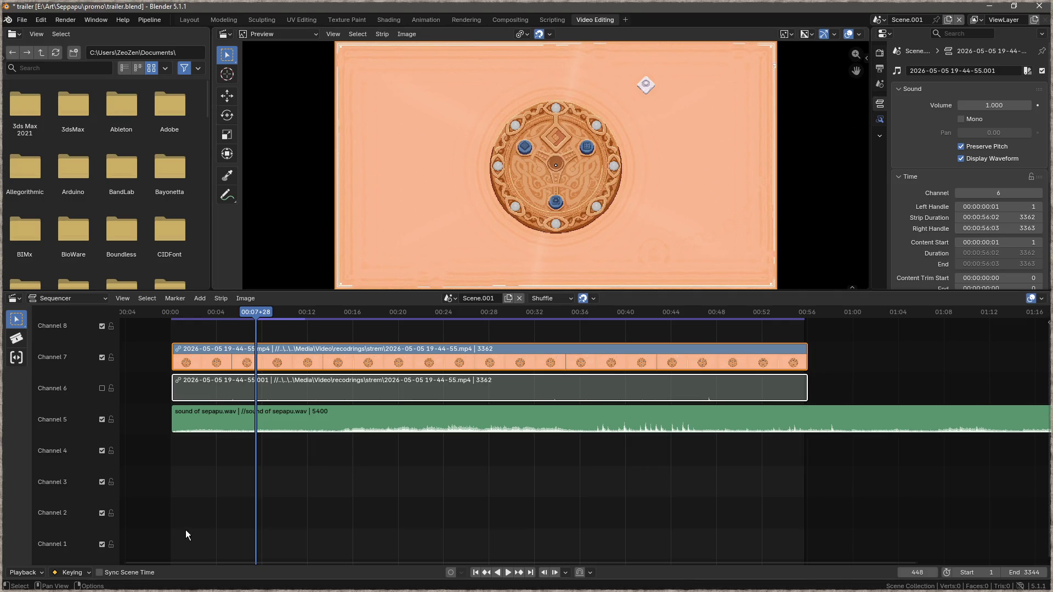
left_click_drag(258, 311, 175, 314)
left_click(477, 574)
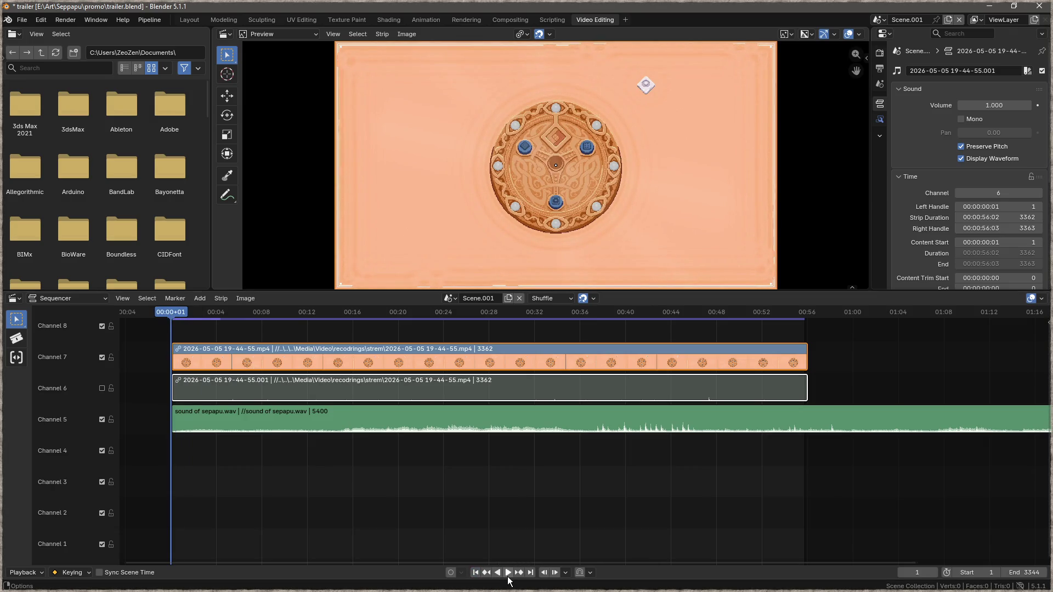
left_click(215, 352)
right_click(310, 353)
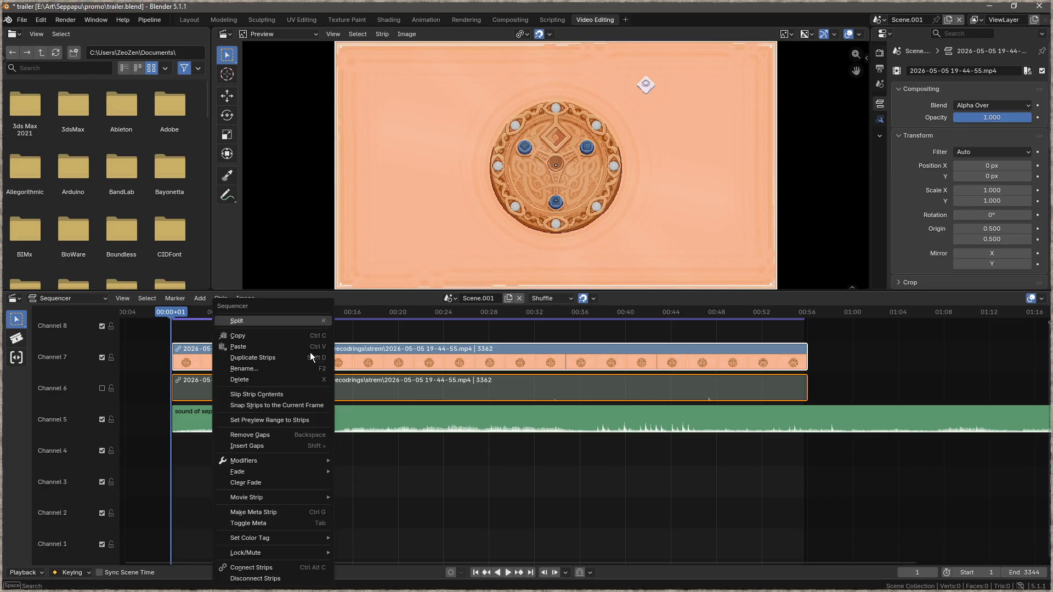
Step: Duplicate the channel 6–7 gameplay strips, move the copies to frame 1 and push the originals later
left_click(358, 356)
left_click_drag(357, 357, 754, 351)
right_click(728, 360)
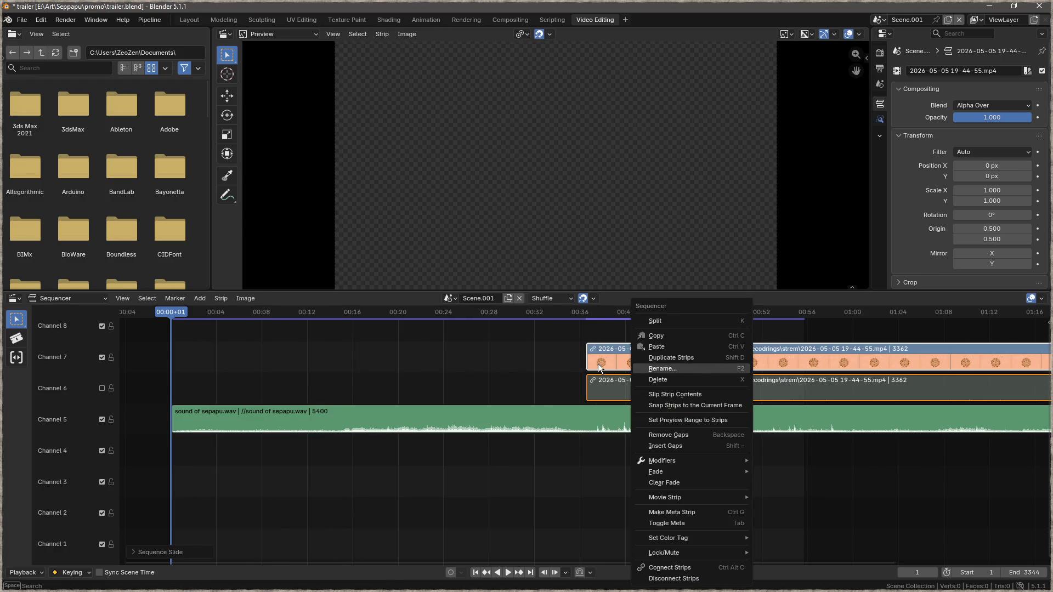
left_click(690, 357)
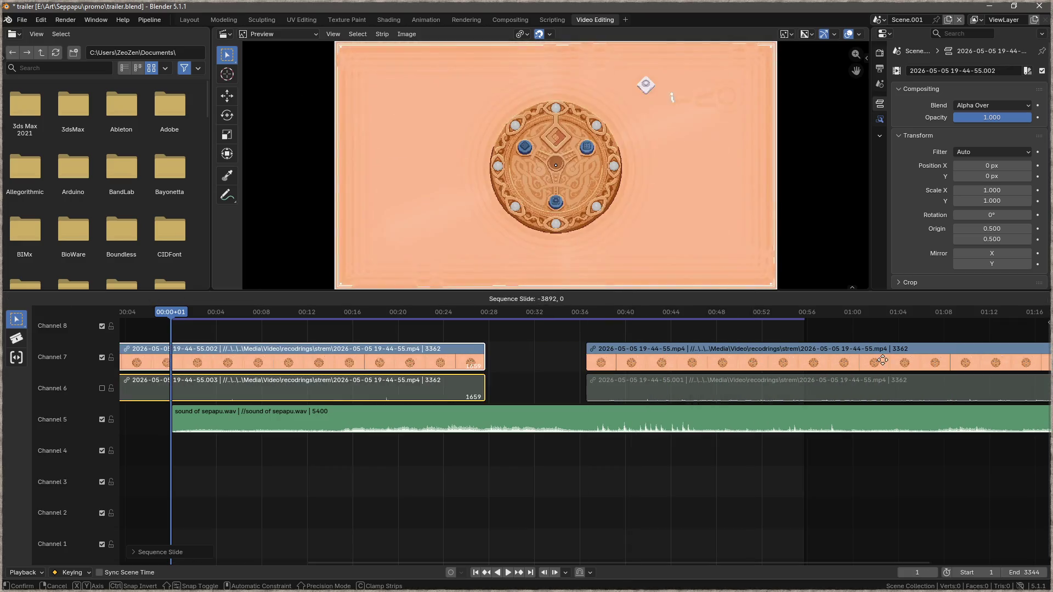
left_click(927, 362)
left_click_drag(609, 357, 936, 358)
mouse_move(409, 349)
left_mouse_down()
mouse_move(842, 357)
mouse_move(688, 357)
left_mouse_up()
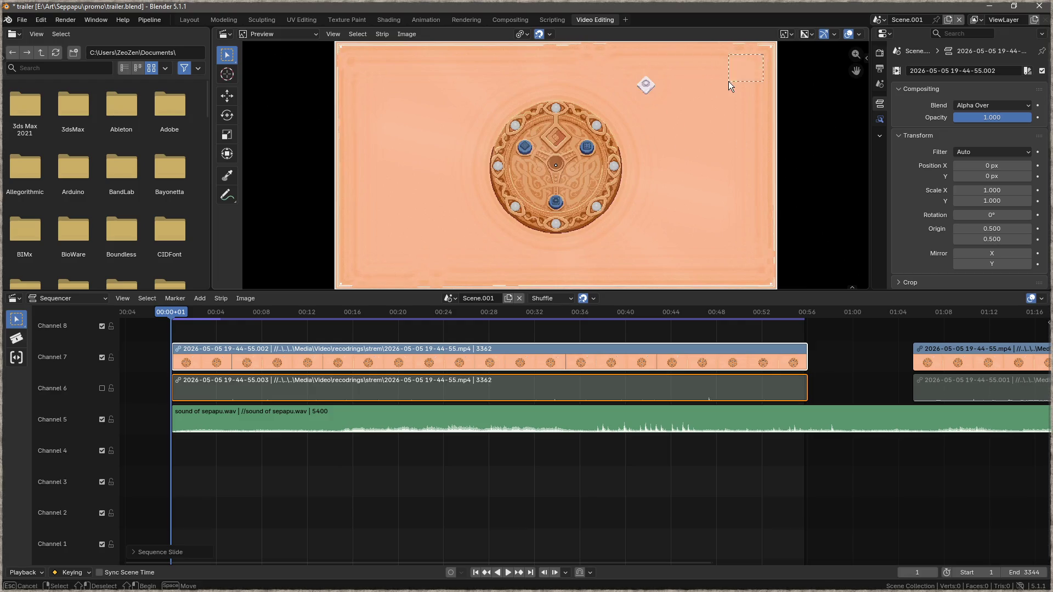
right_click(350, 356)
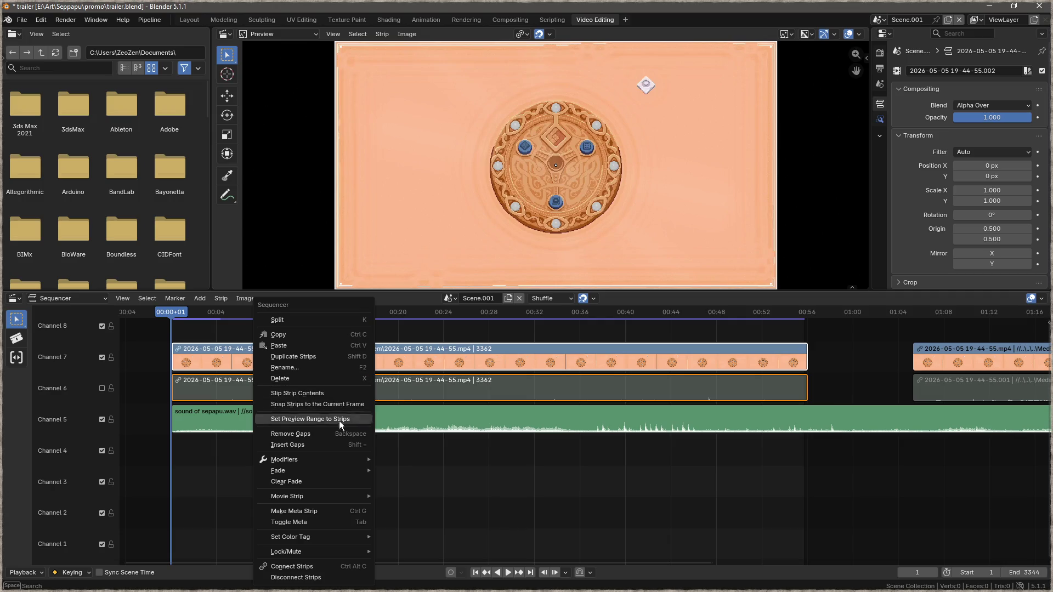
mouse_move(317, 461)
mouse_move(467, 463)
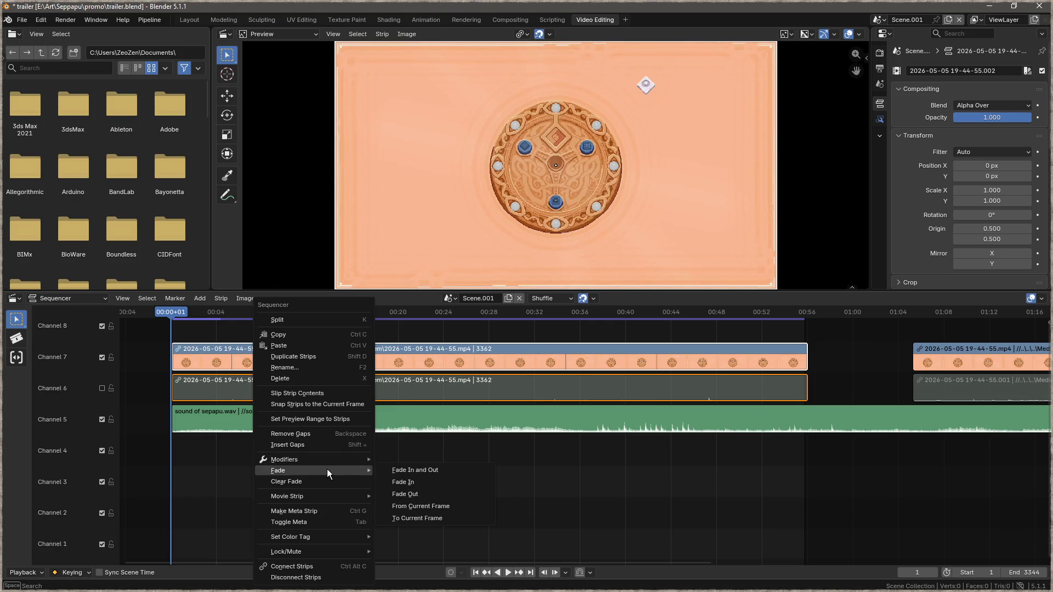
mouse_move(321, 498)
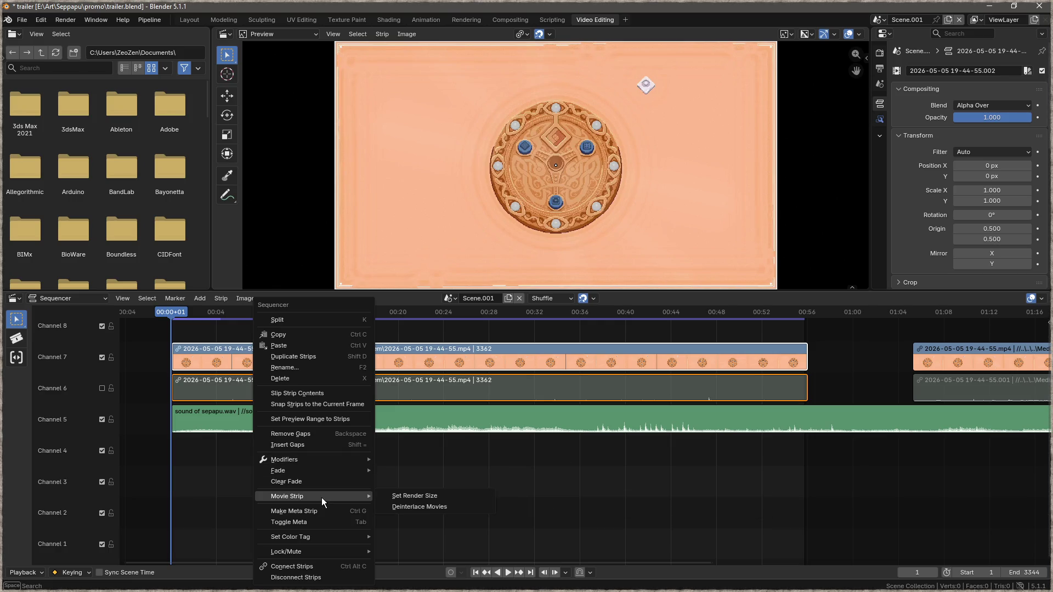
left_click(429, 499)
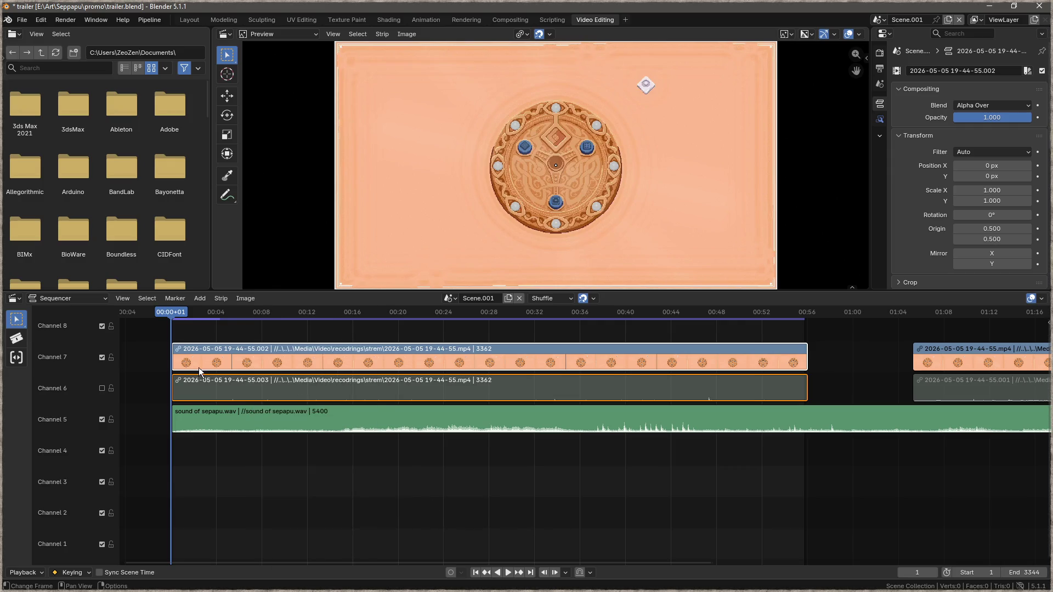
Step: Enlarge the gameplay video to 2.175 scale and reposition it in the preview
left_click(393, 255)
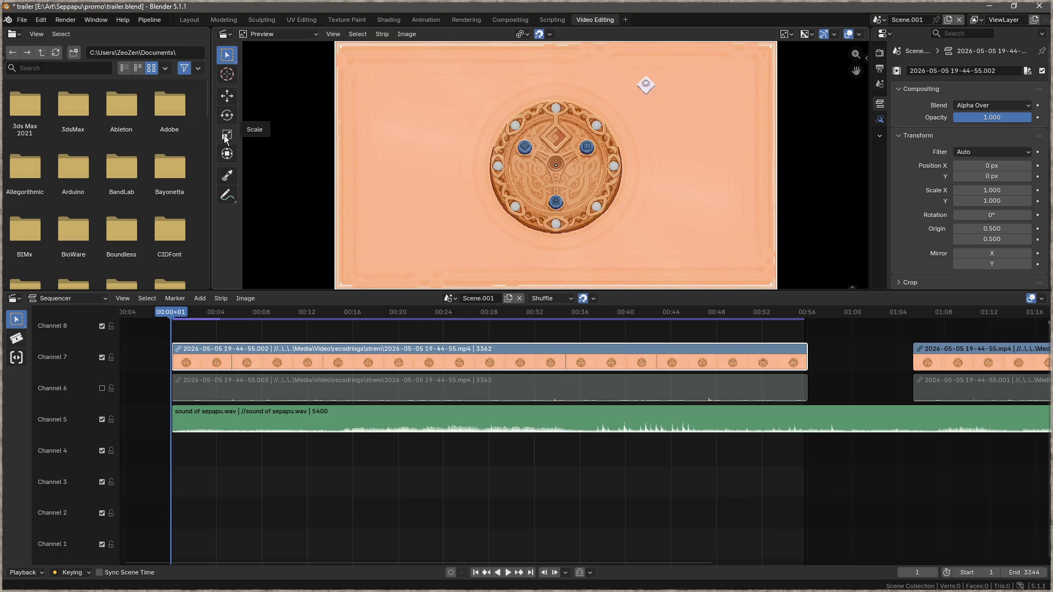
key("ctrl+z")
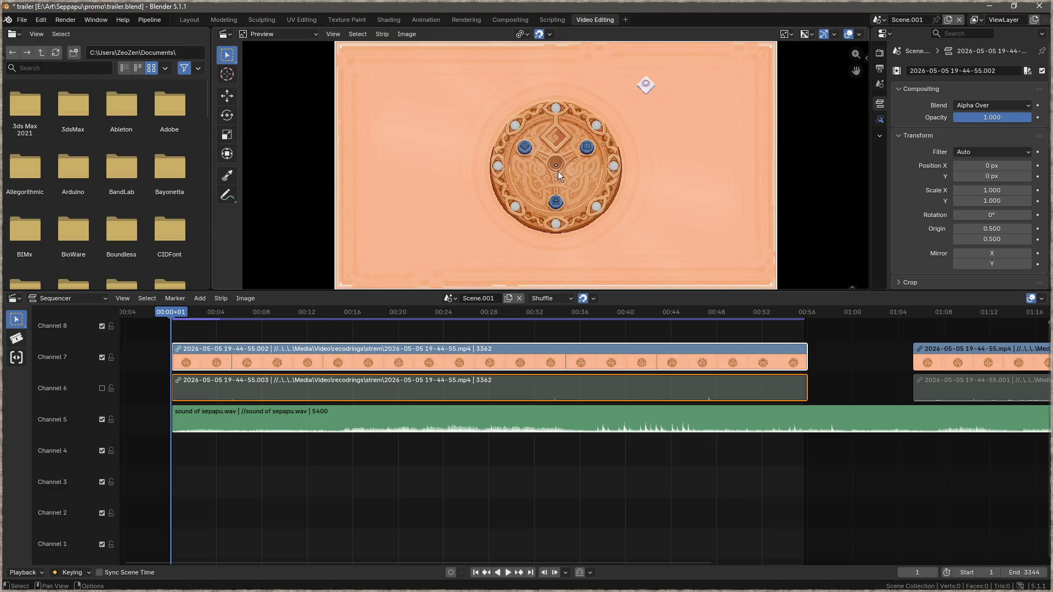
key("s")
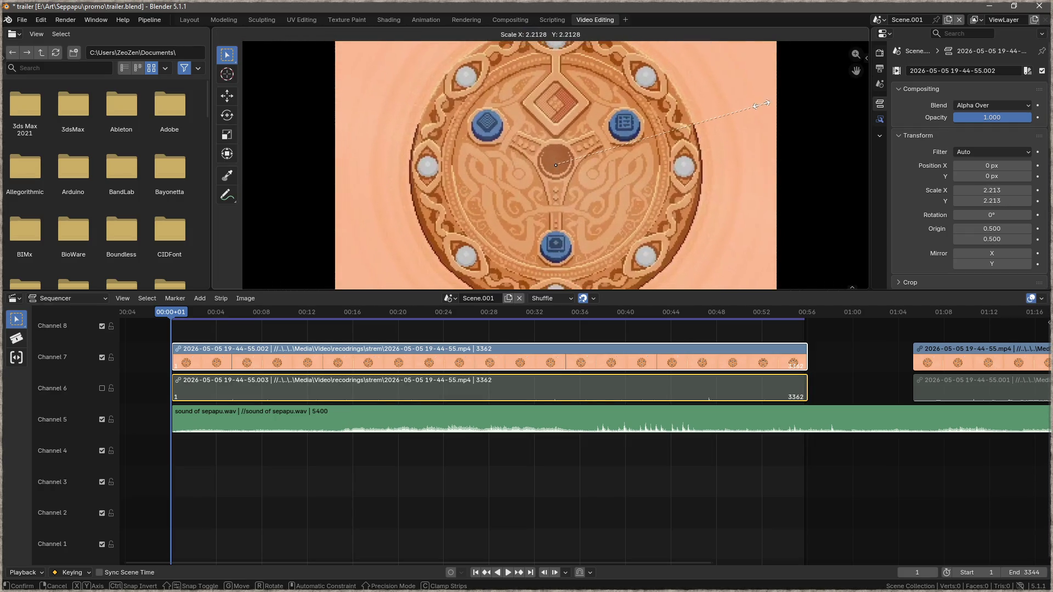
left_click(591, 137)
key("g")
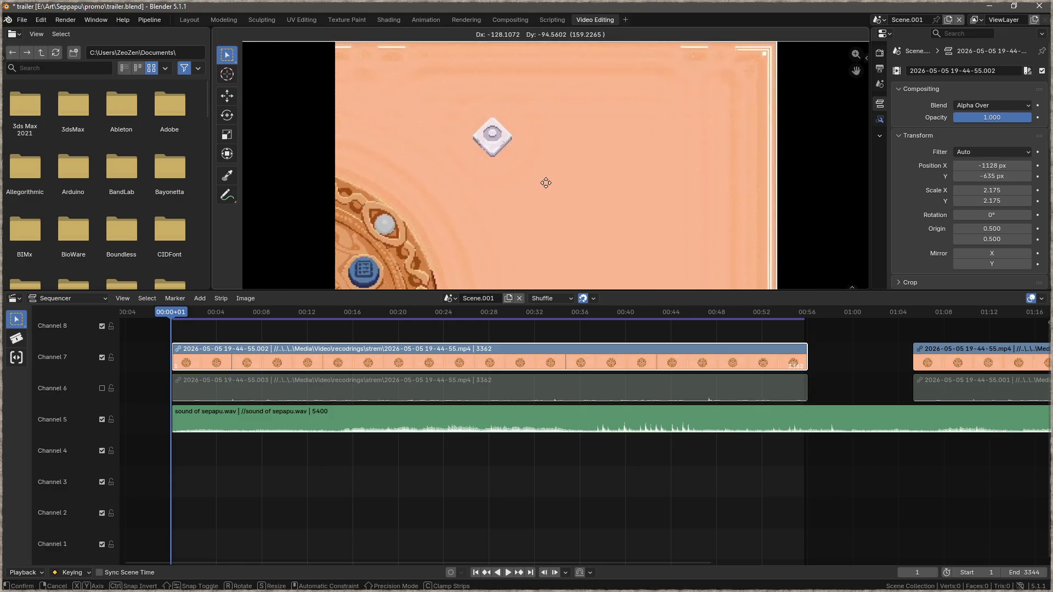
left_click(541, 175)
Step: Scale the video further to 2.636, shift it down-left, and cancel an accidental rotation
scroll(545, 163, "down", 1)
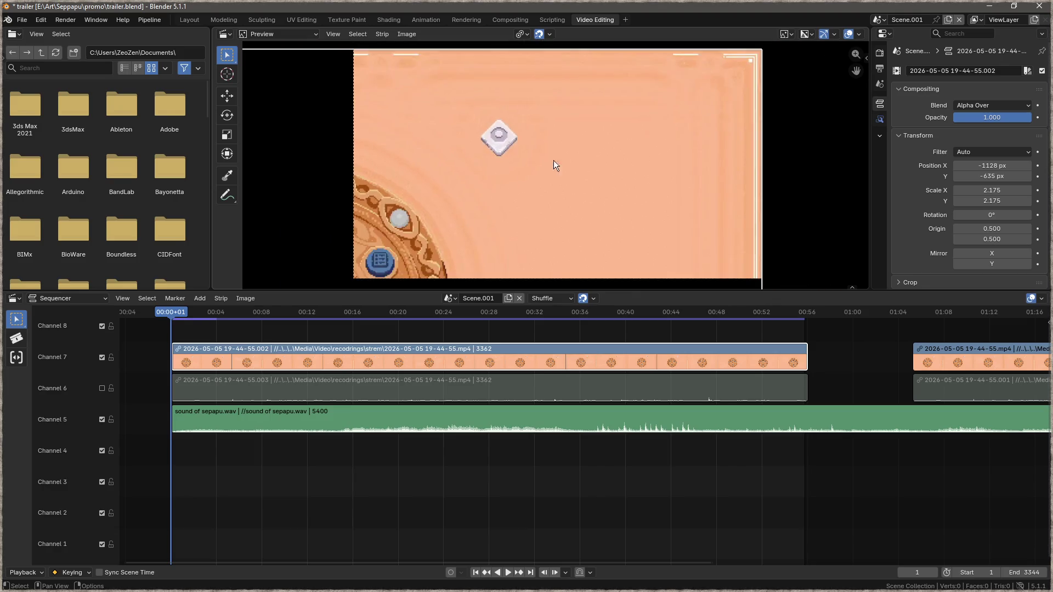
key("s")
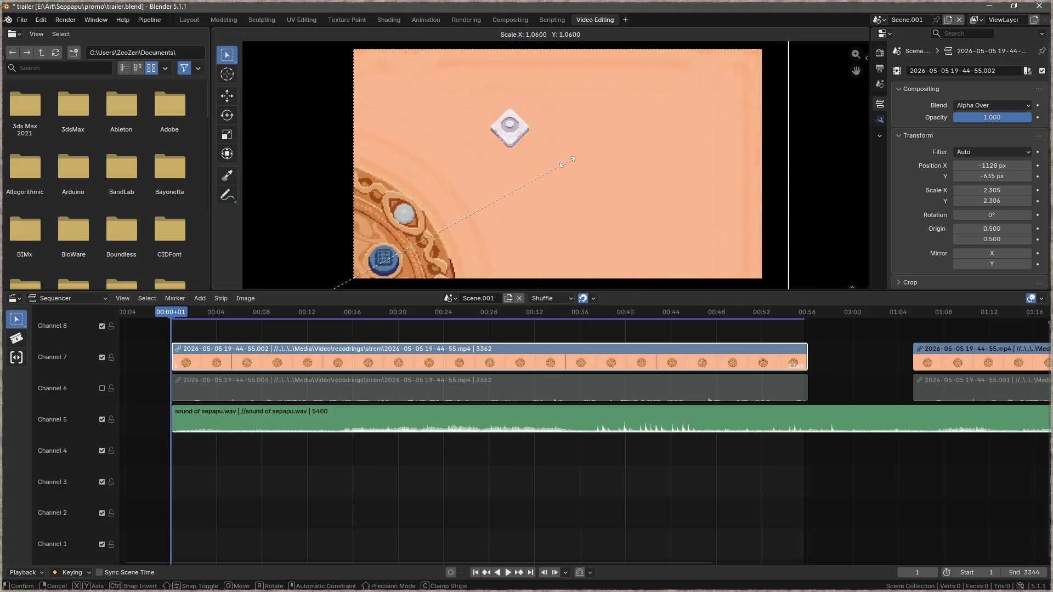
left_click(637, 143)
key("g")
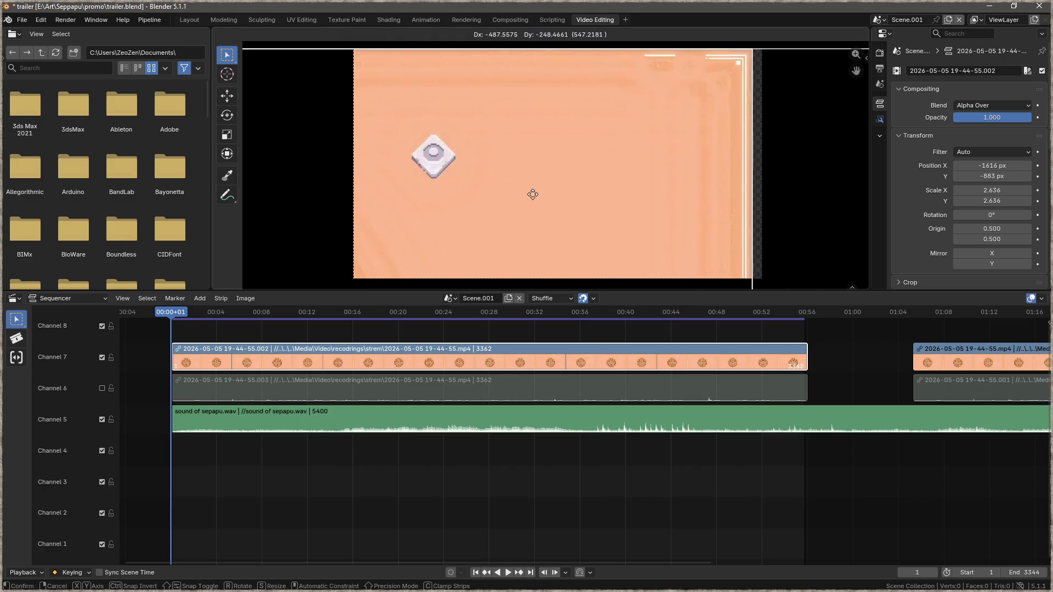
left_click(531, 195)
key("r")
right_click(600, 190)
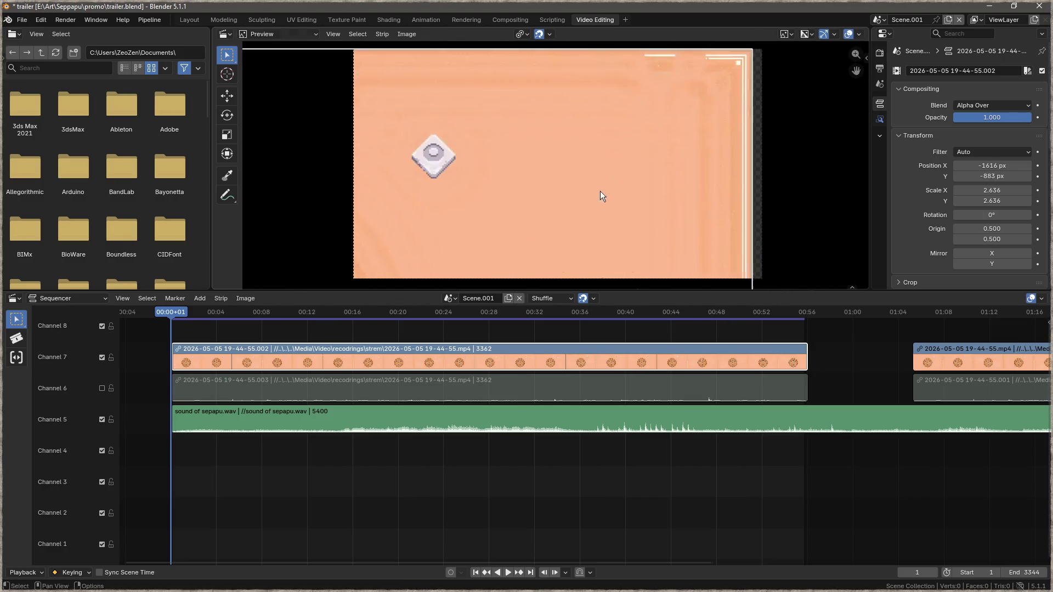
right_click(621, 163)
key("Escape")
Step: Fine-tune scale and position to 3.868, framing the board's empty upper-right corner
key("g")
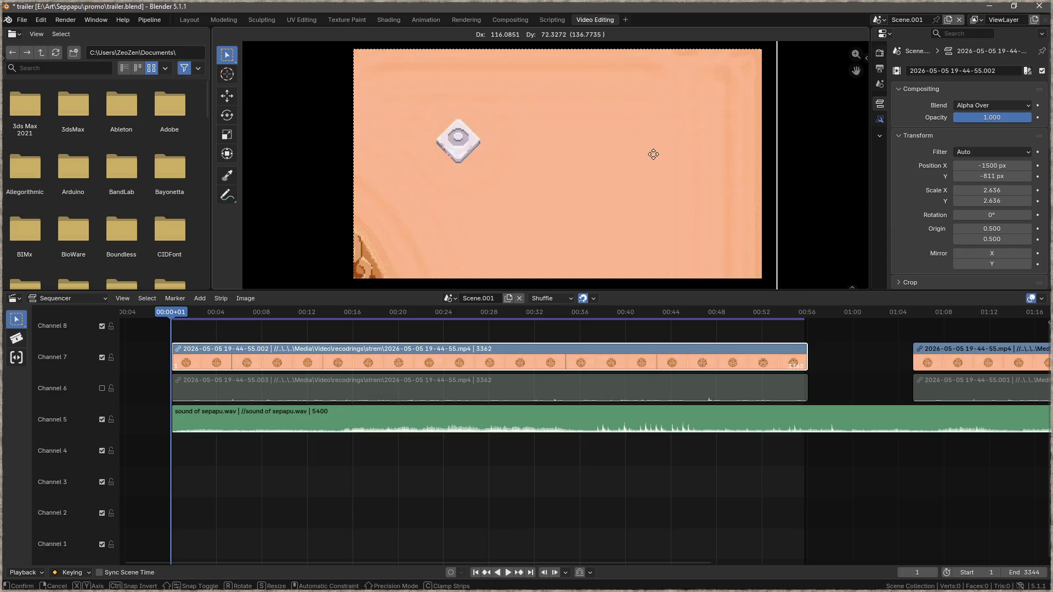
key("s")
key("g")
key("s")
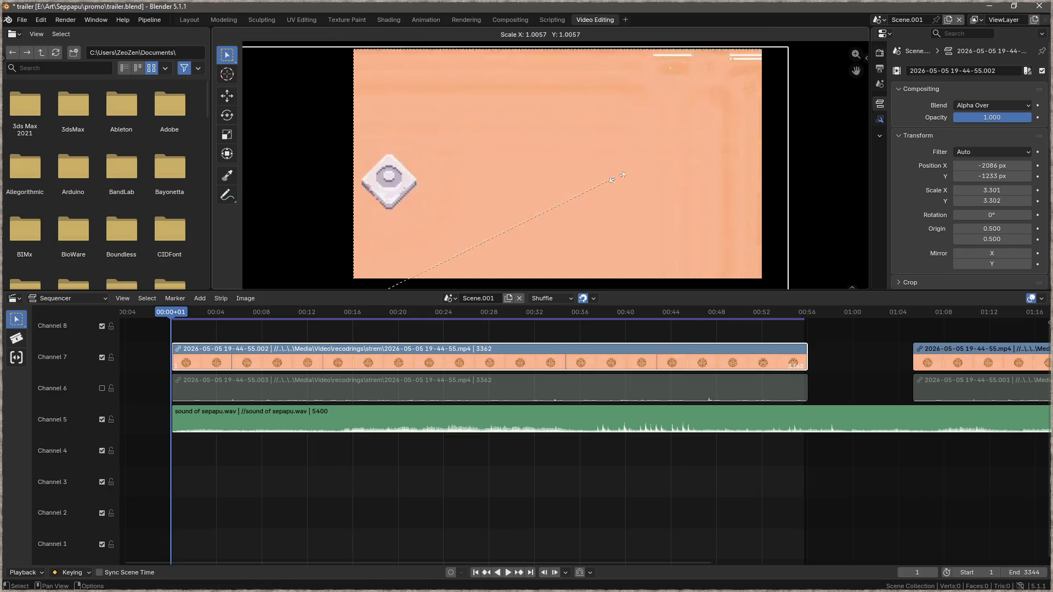
key("g")
key("s")
key("g")
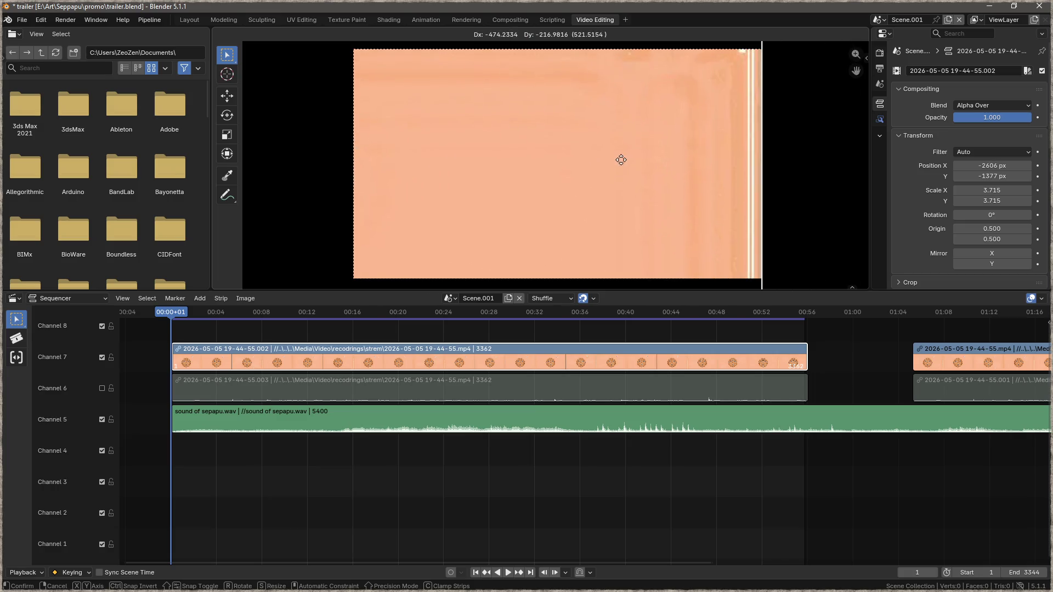
key("s")
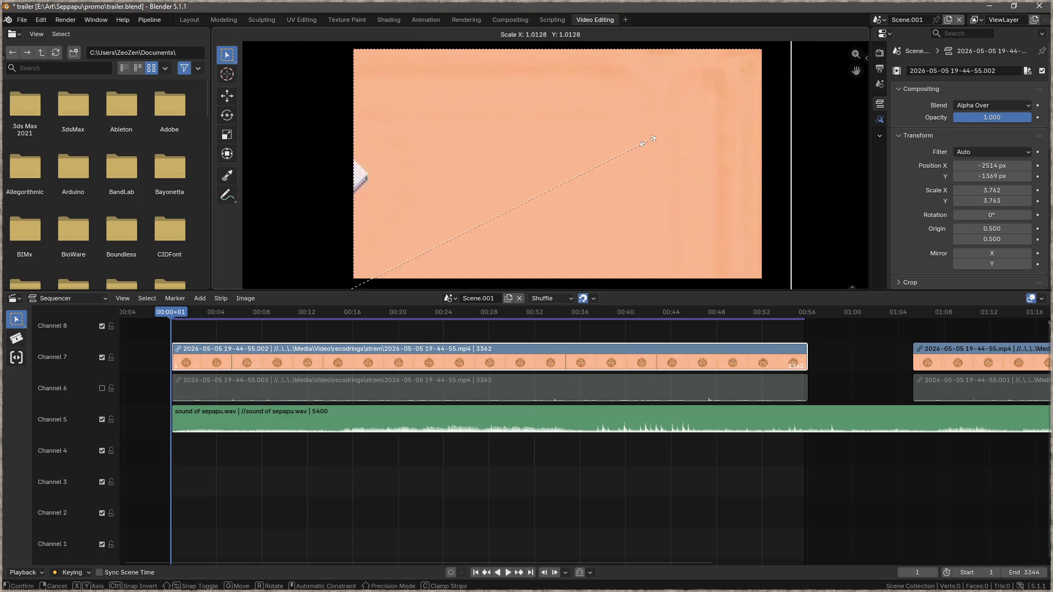
key("g")
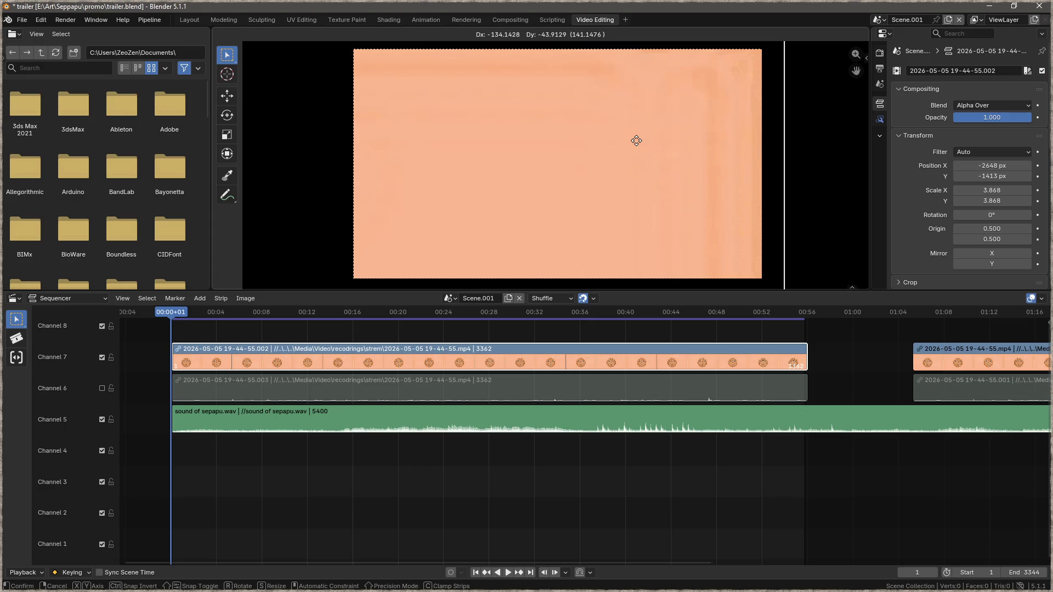
left_click(637, 140)
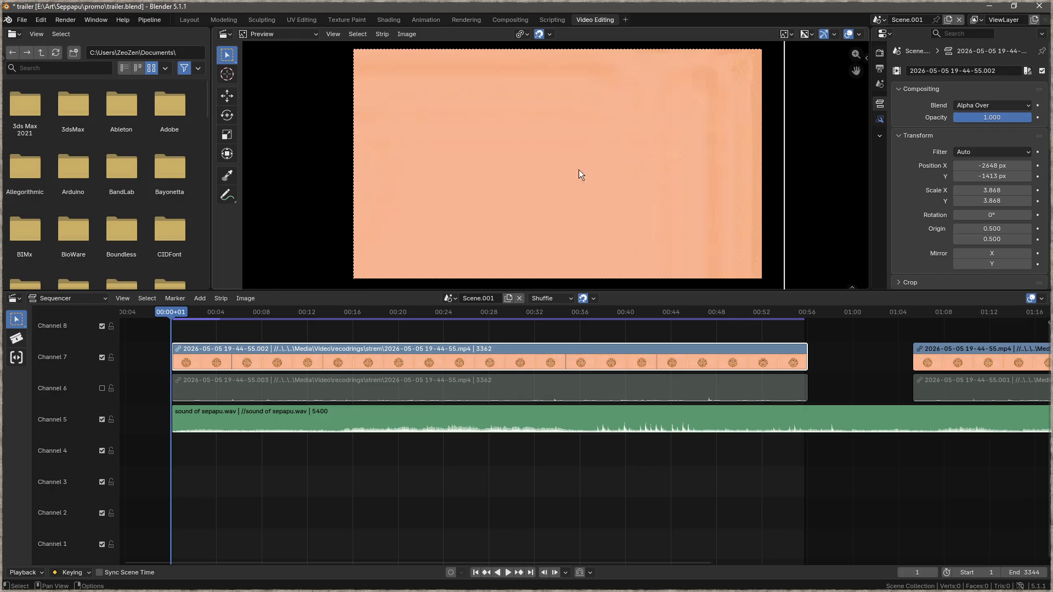
Step: Play the edit, slide the gameplay video 81 frames earlier, and review playback around frames 400–470
left_click(510, 573)
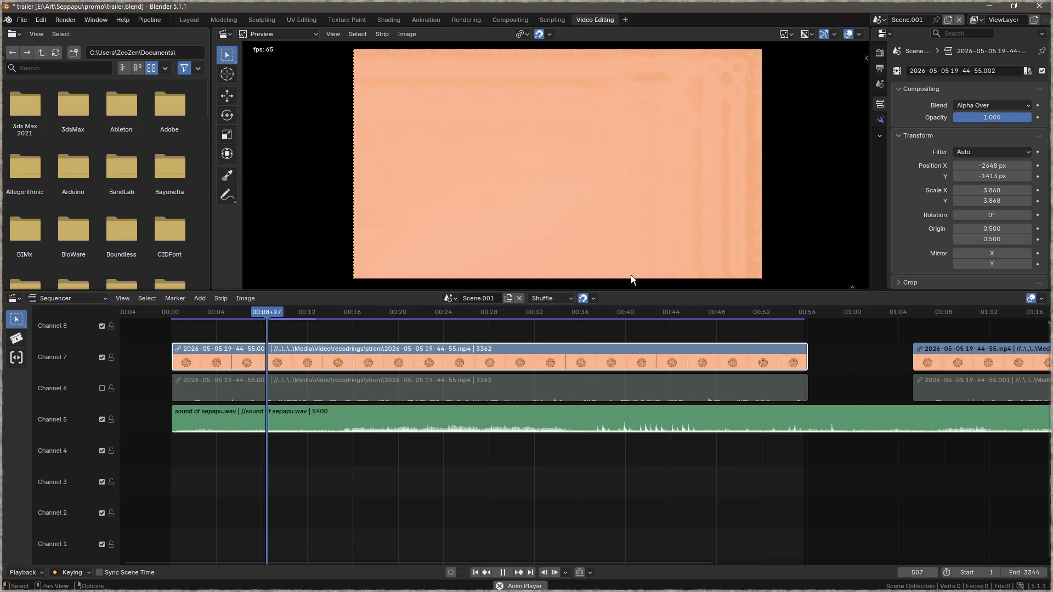
left_click(503, 573)
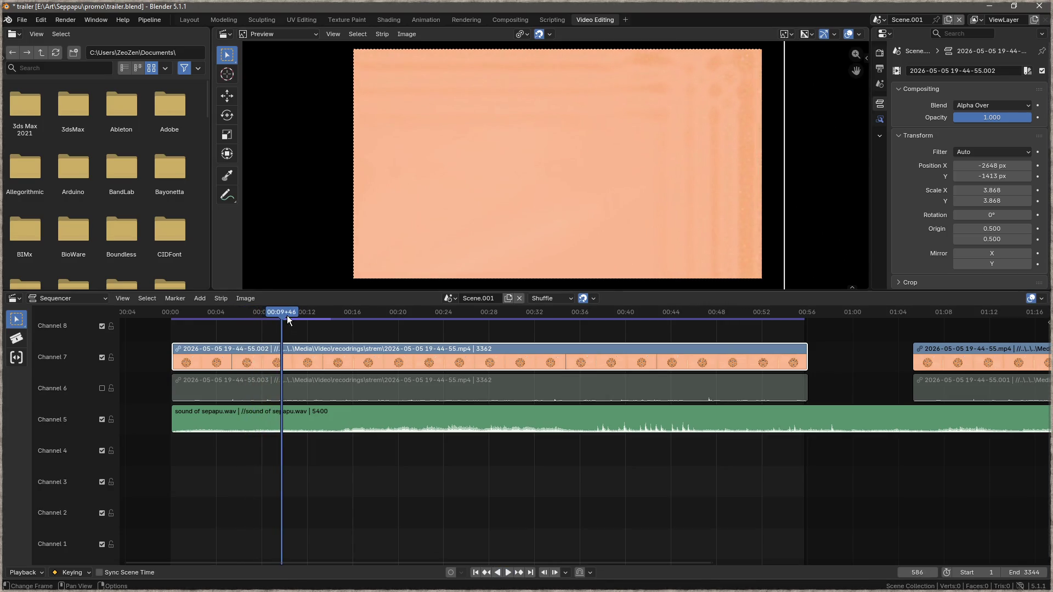
left_click_drag(383, 351, 318, 360)
left_click_drag(290, 319, 260, 314)
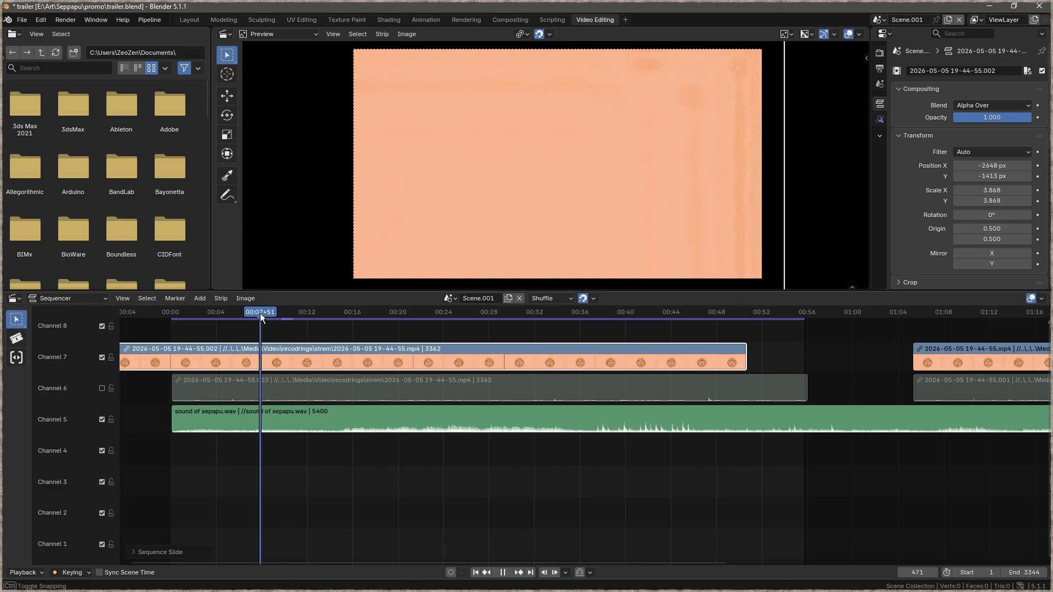
key("F3")
key("Escape")
key("space")
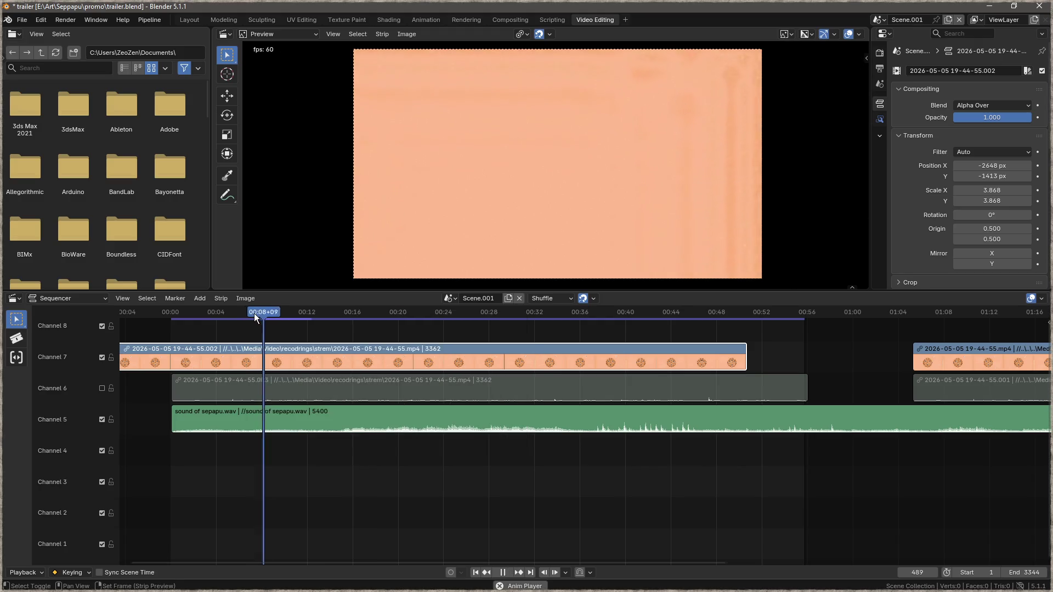
left_click_drag(264, 311, 252, 311)
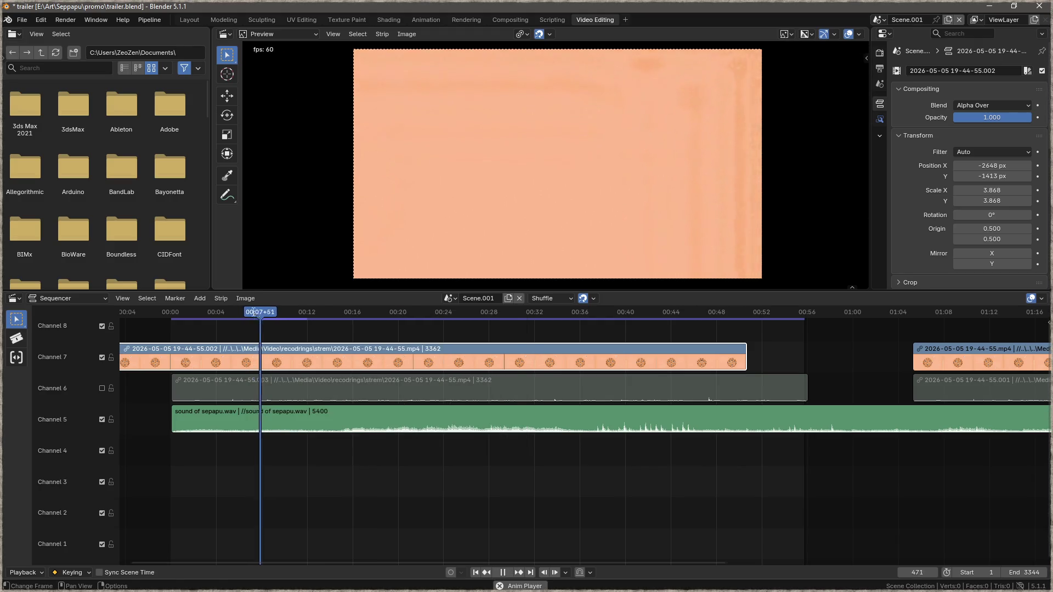
mouse_move(268, 312)
left_mouse_down()
mouse_move(247, 309)
mouse_move(258, 312)
left_mouse_up()
key("space")
Step: Slide the clip strips further earlier, then play the trailer from the start to about 00:15
left_click_drag(274, 348, 247, 351)
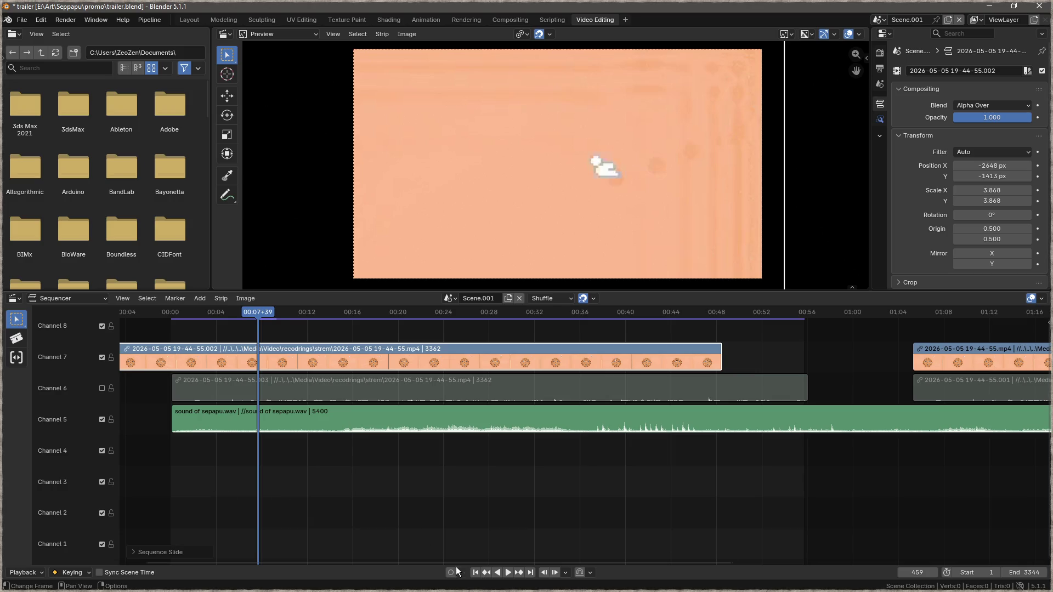
left_click(476, 573)
left_click(509, 572)
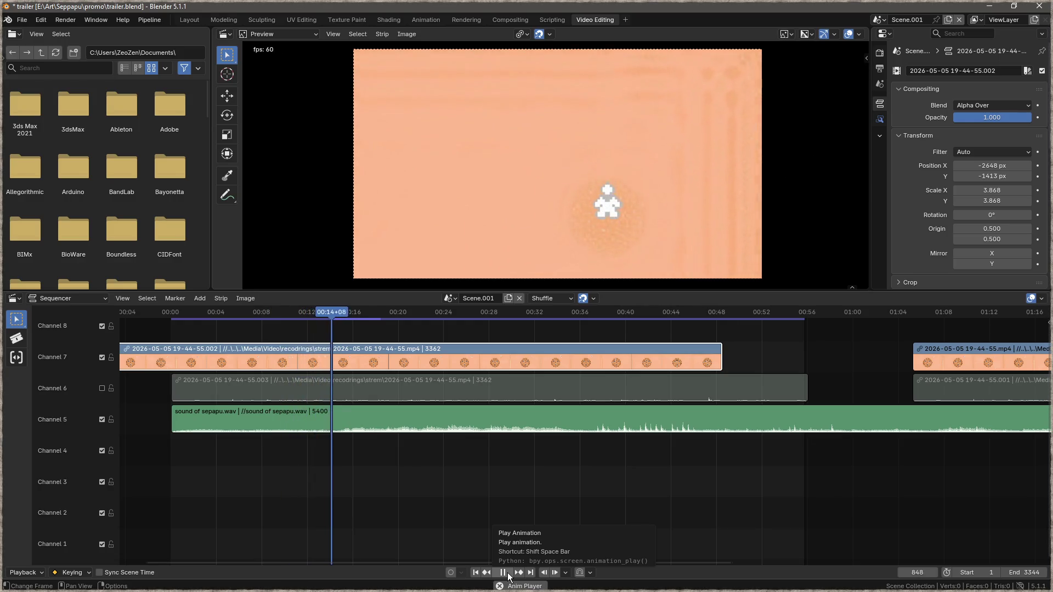
left_click(509, 574)
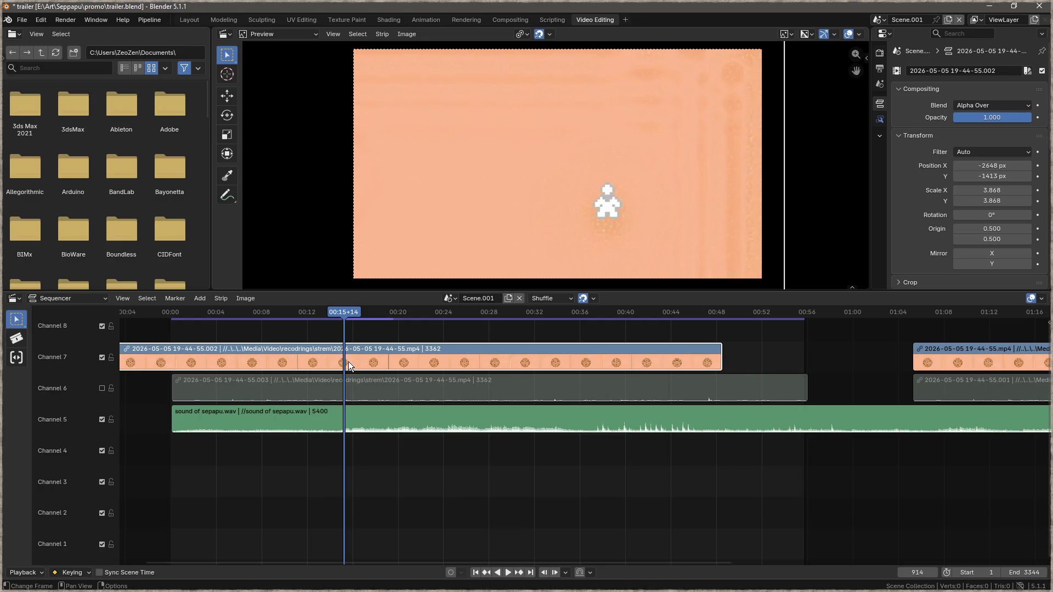
right_click(345, 361)
mouse_move(344, 361)
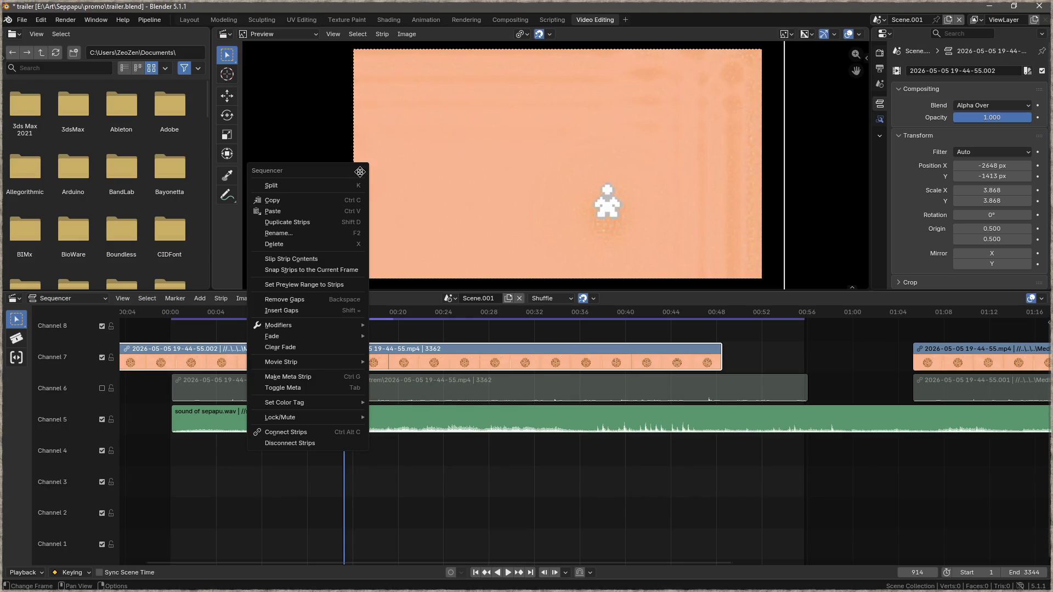
Step: Split the gameplay strips at the 00:15 playhead into .004/.005, cancelling an accidental Slip
left_click(343, 185)
left_click(360, 351)
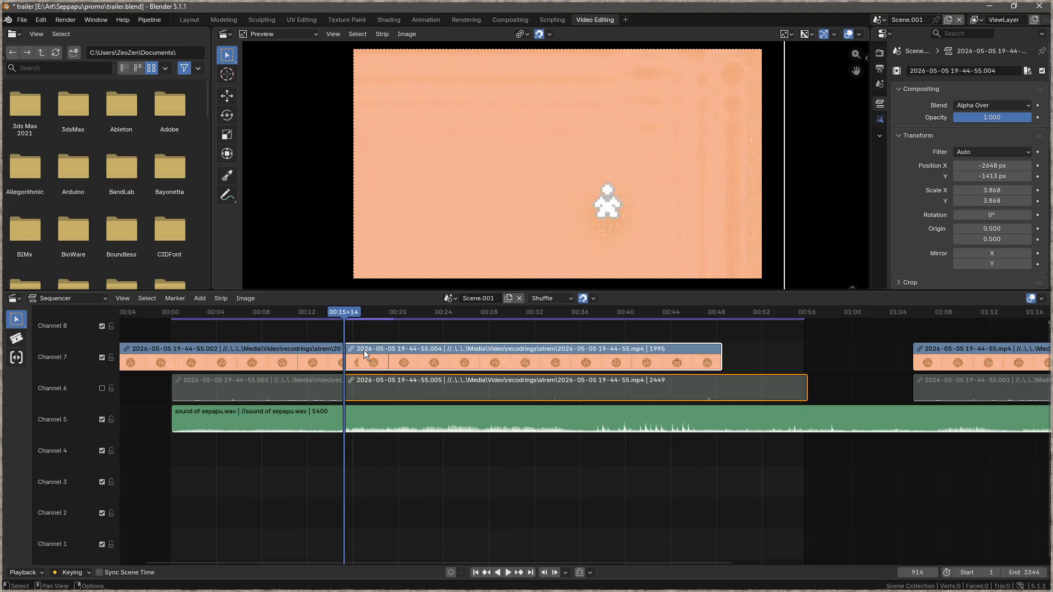
right_click(267, 387)
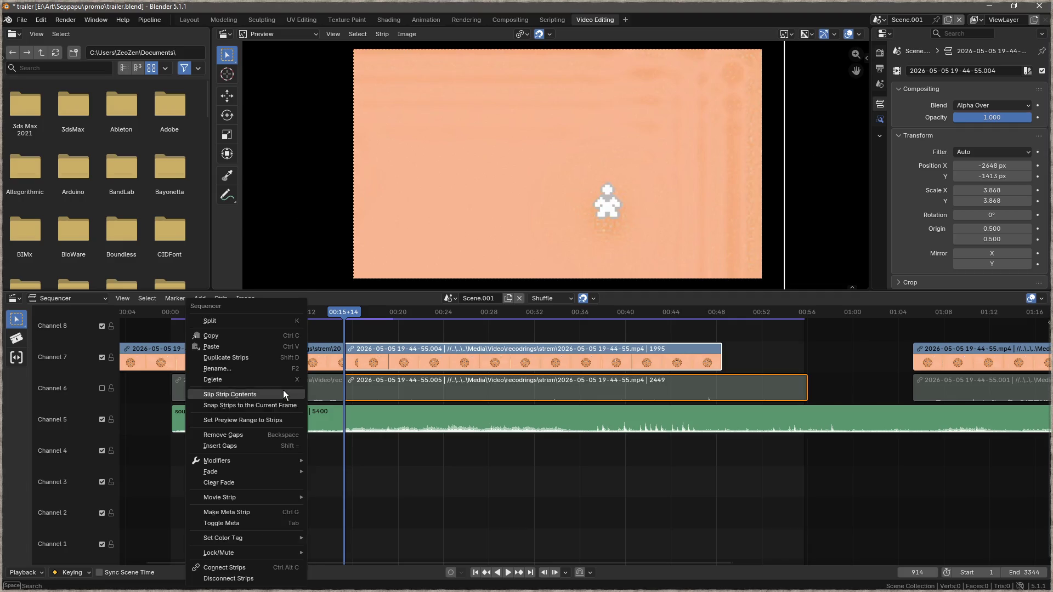
left_click(358, 391)
left_click(393, 354)
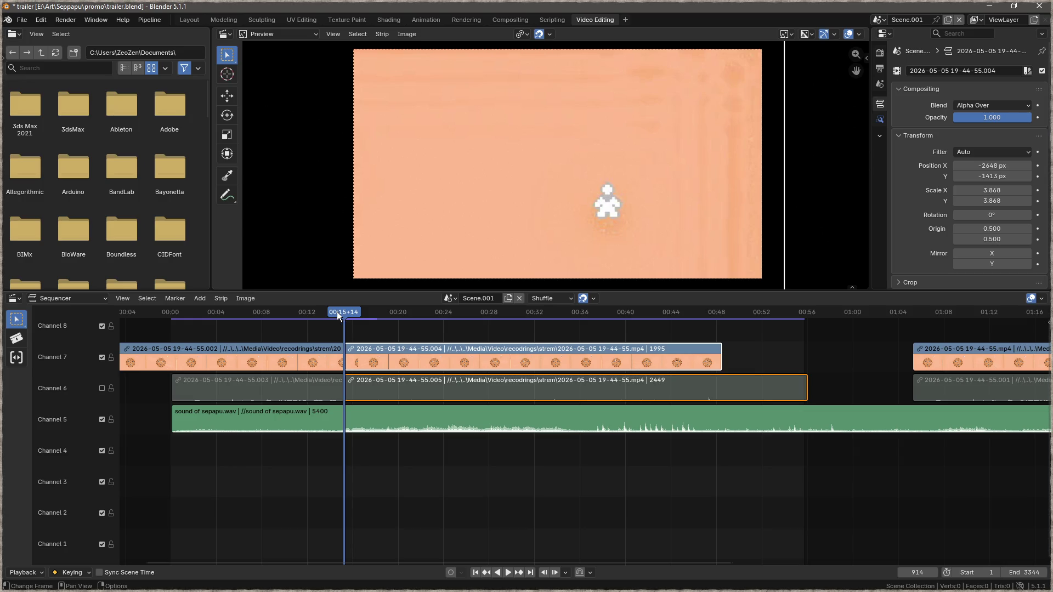
Step: Just past the cut, shrink the gameplay strip, centre it in the frame, then enlarge it to fill
mouse_move(347, 314)
left_mouse_down()
mouse_move(322, 313)
mouse_move(375, 315)
mouse_move(353, 320)
left_mouse_up()
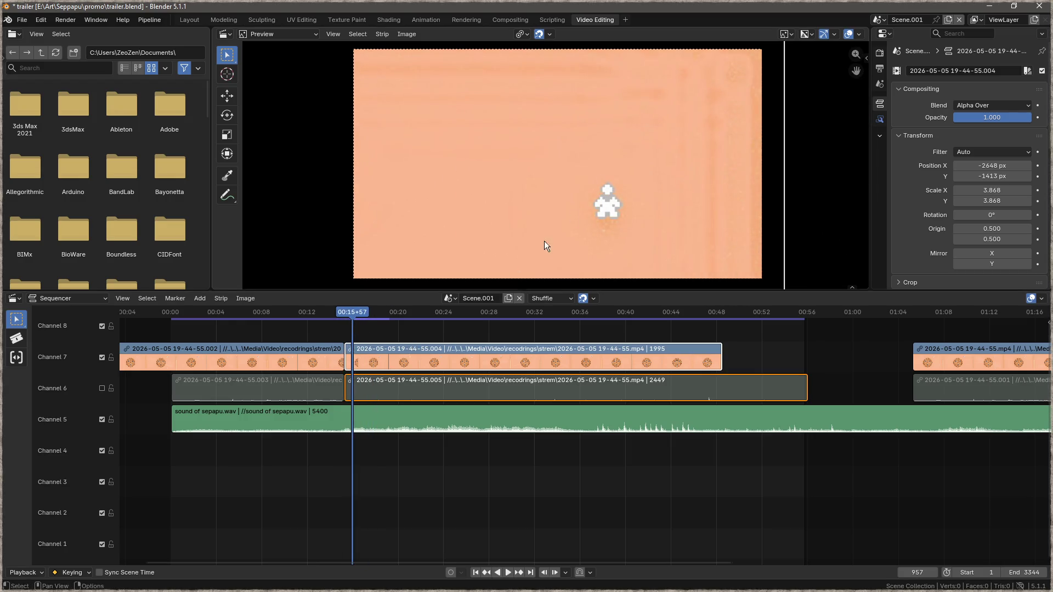
key("s")
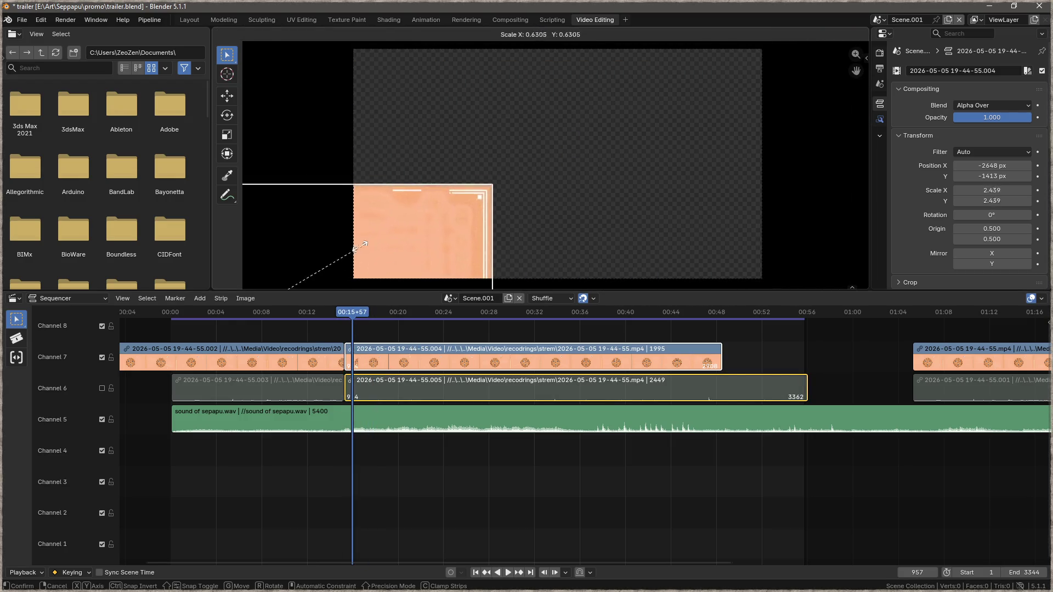
left_click(640, 120)
key("s")
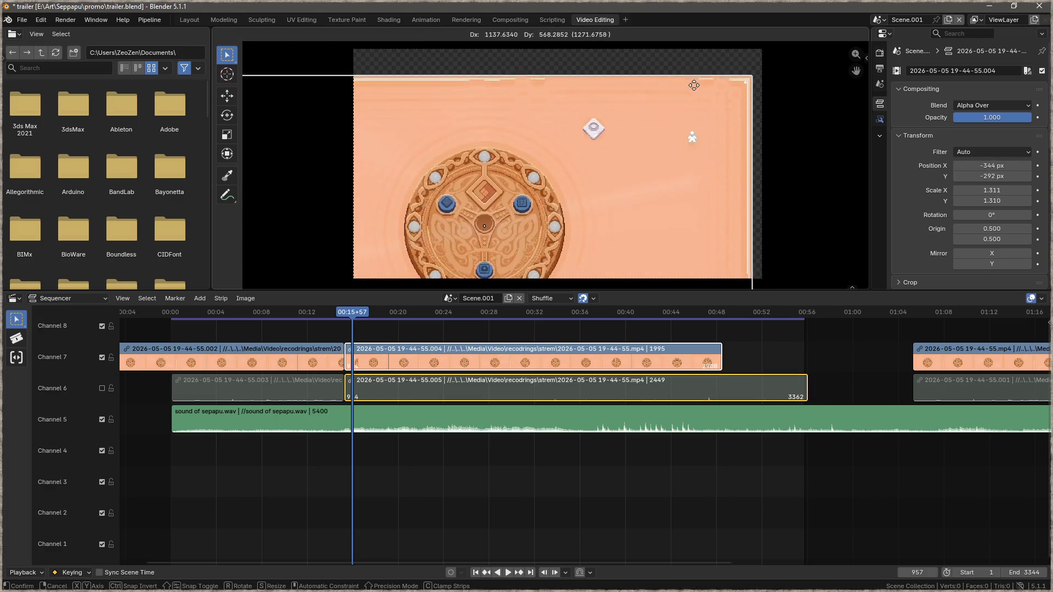
left_click(493, 163)
key("g")
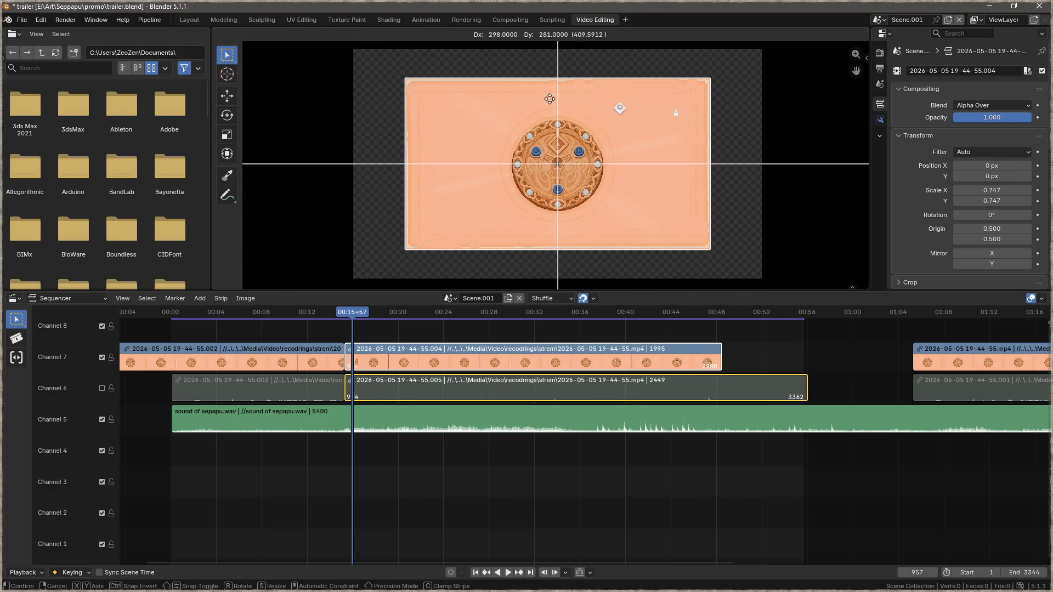
left_click(576, 117)
key("s")
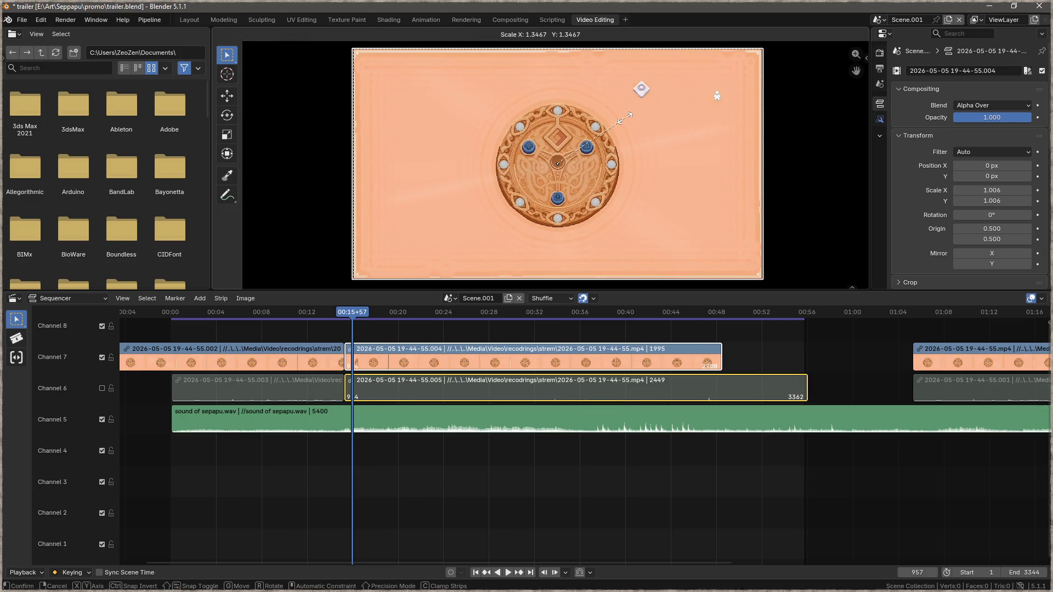
left_click(625, 118)
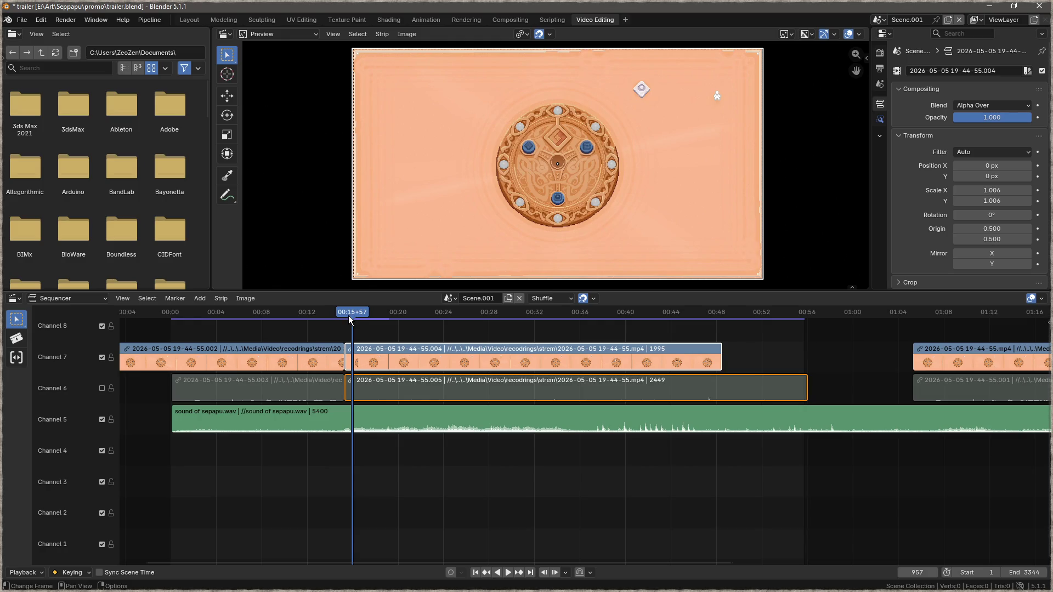
Step: Return to frame 0 and switch to the Focus editor's project file search
left_click(170, 312)
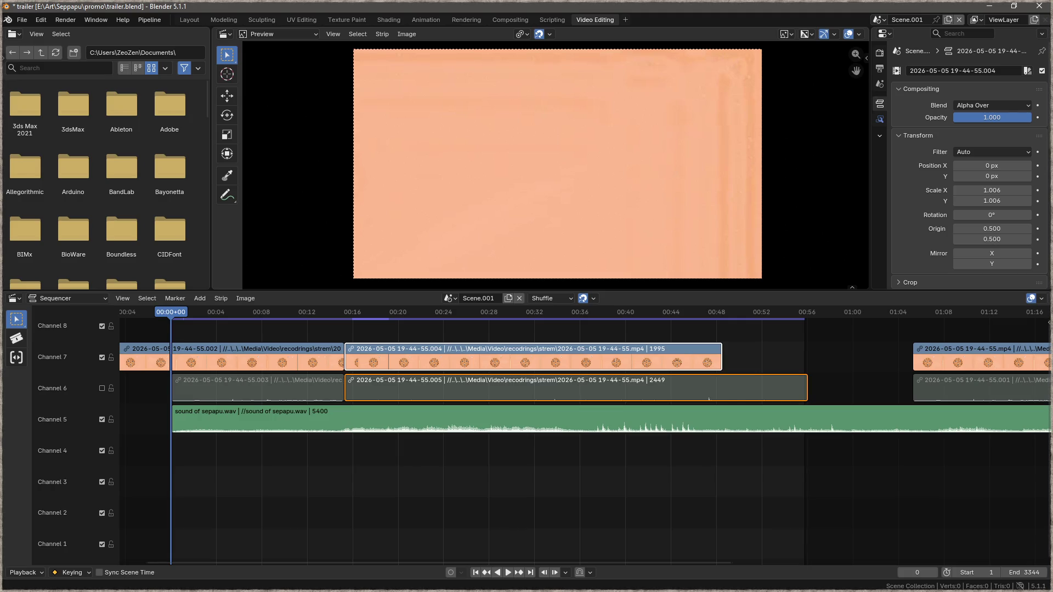
key("alt+Tab")
key("ctrl+p")
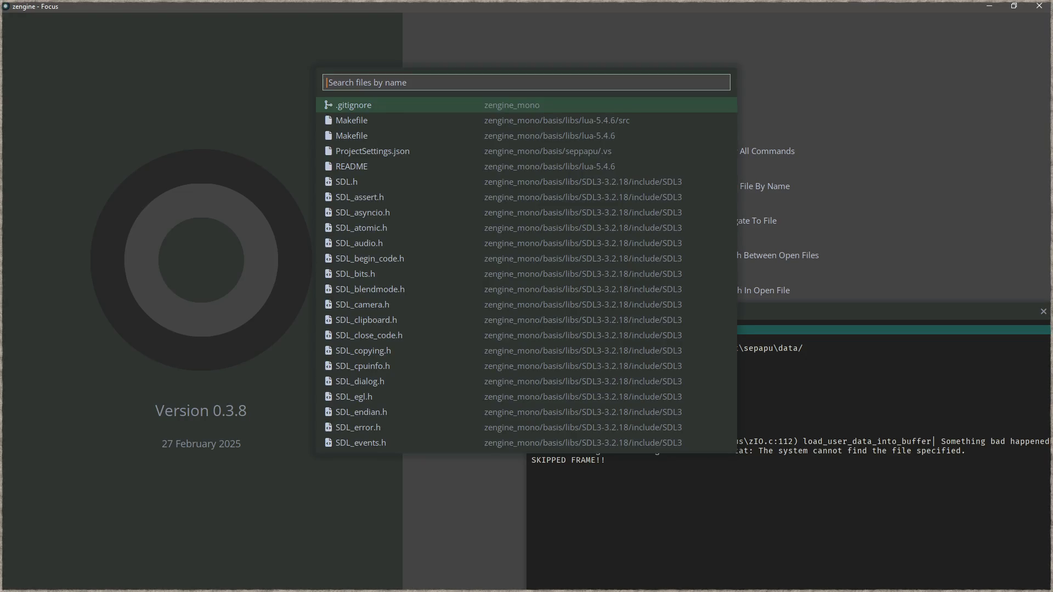
Step: Run the zengine Seppapu game fullscreen, showing the round board with three blue pieces
key("alt+Tab")
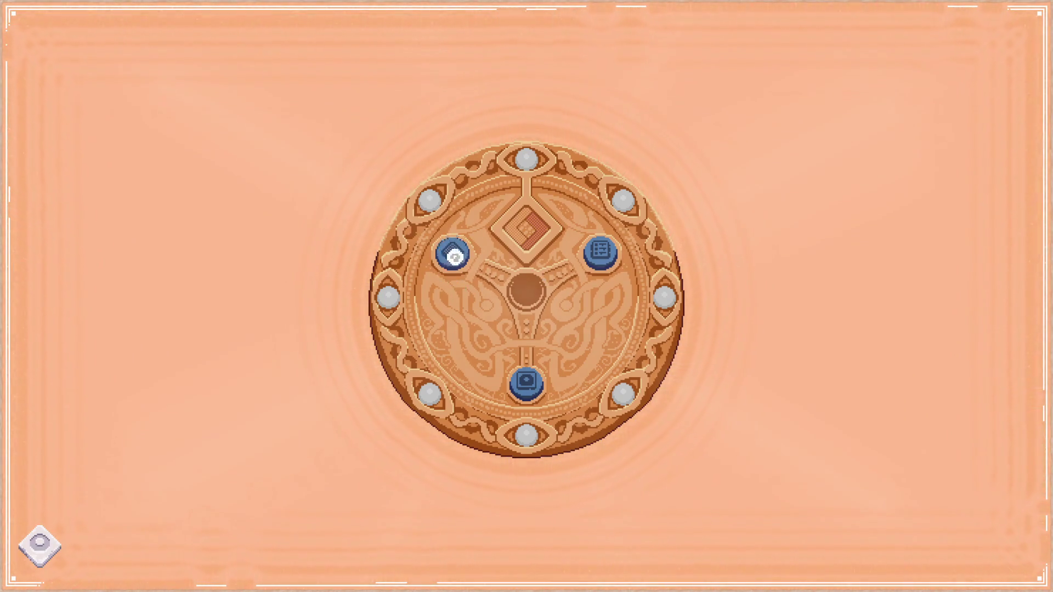
Step: View the puzzle board, then the settings panel, returning to the medallion after each
left_click(452, 252)
left_click(615, 386)
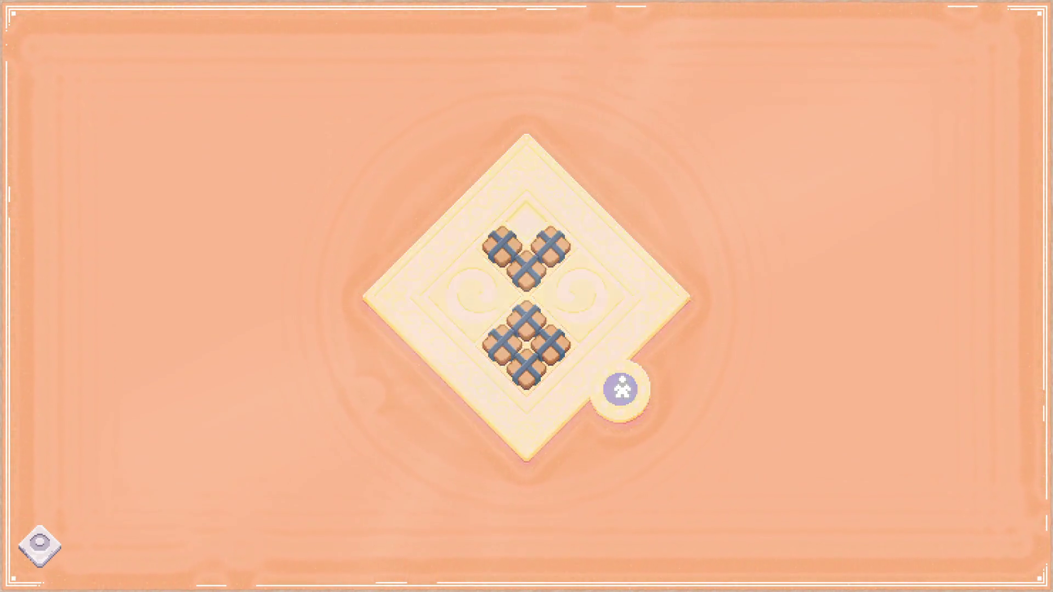
left_click(601, 252)
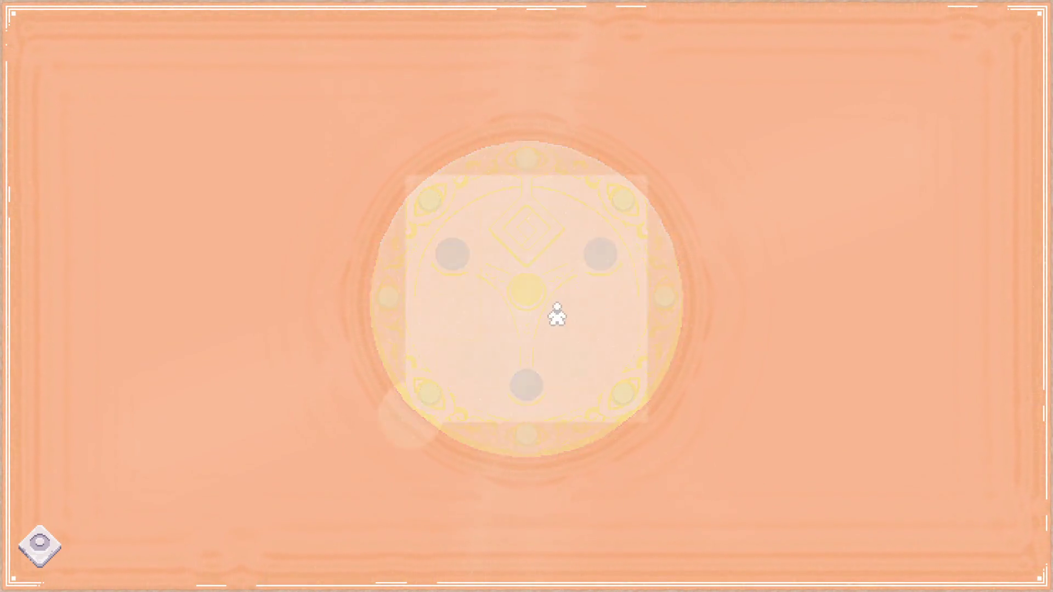
left_click(400, 417)
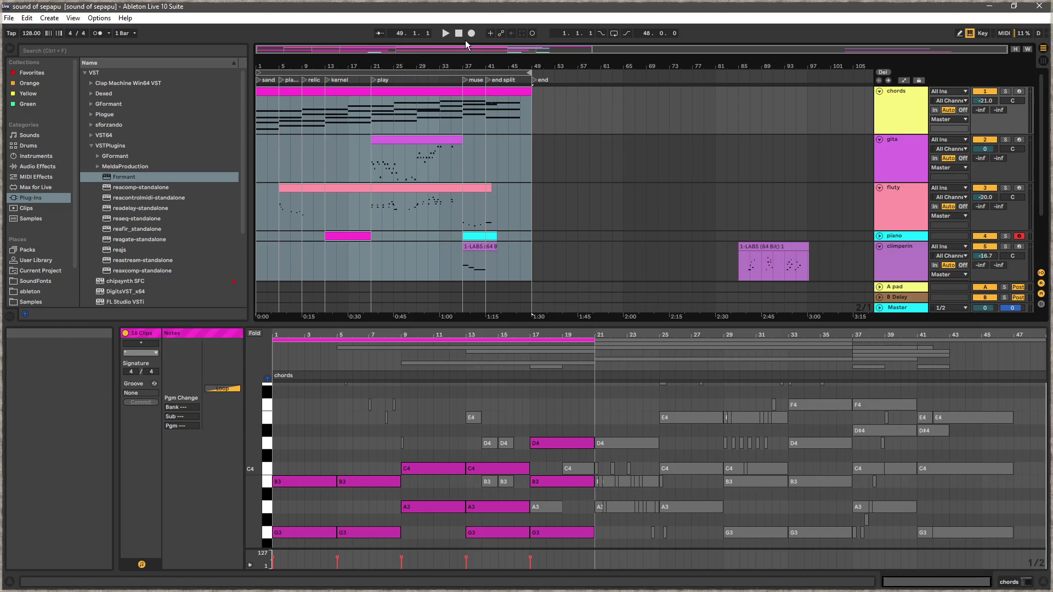
Step: Rewind the 'sound of sepapu' song to 1.1.1 and play it from the start
left_click(458, 33)
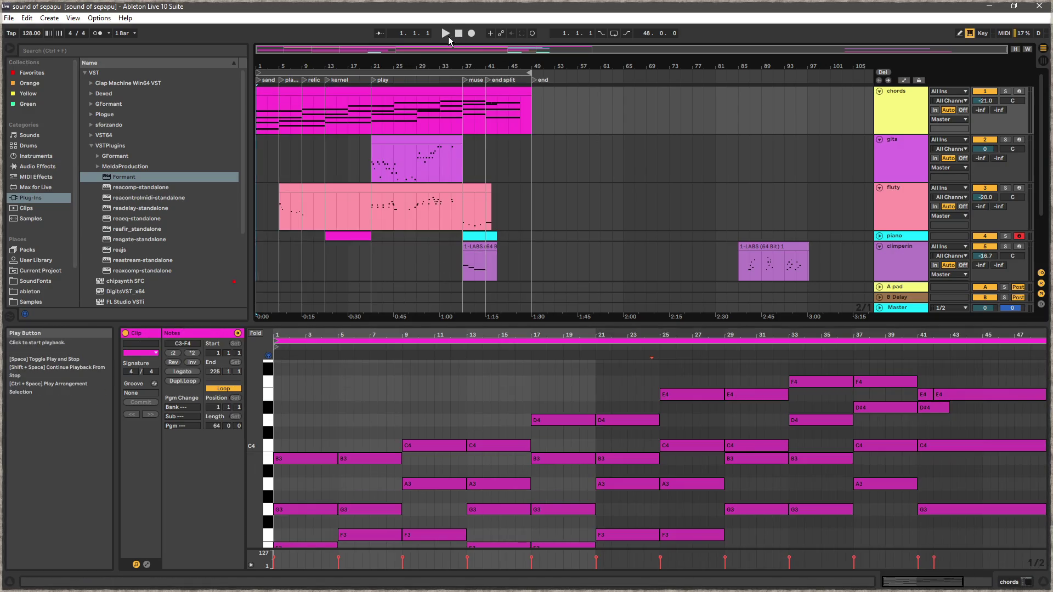
left_click(447, 35)
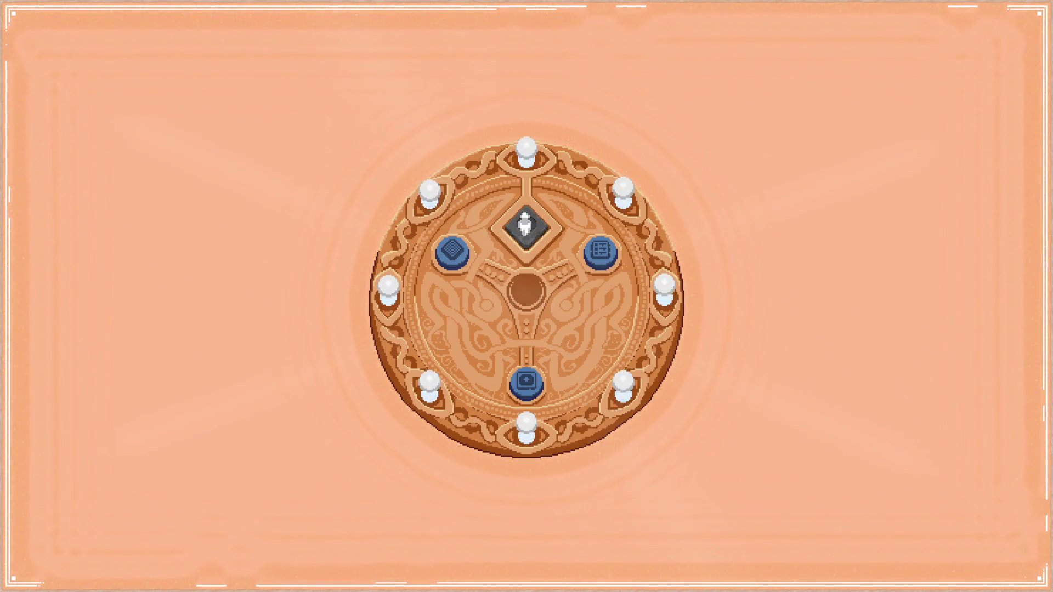
Step: Walk the figure down twice into the centre hole, then quit the game with Escape
key("Down")
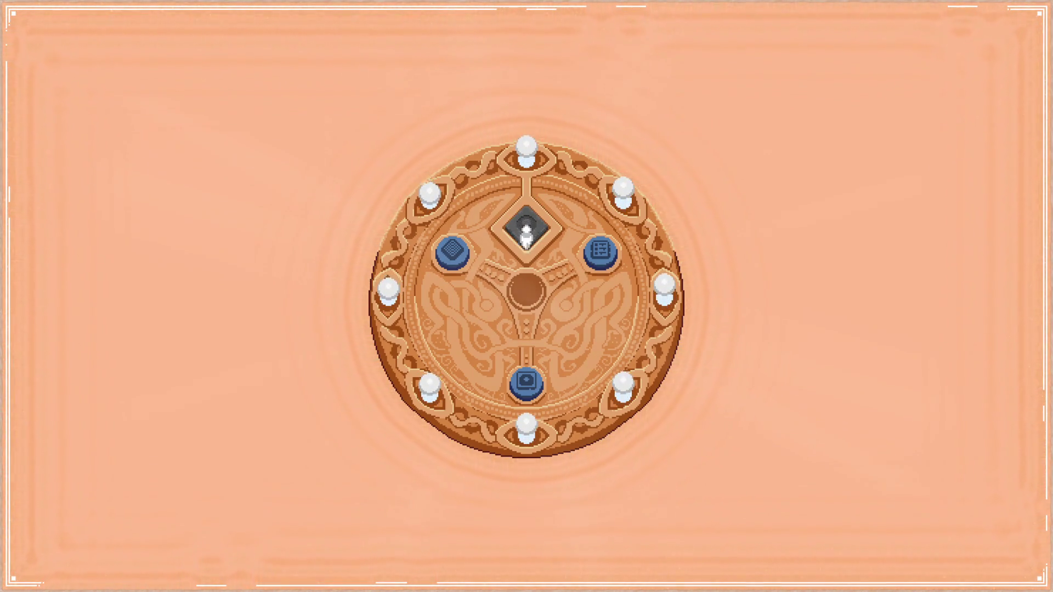
key("Down")
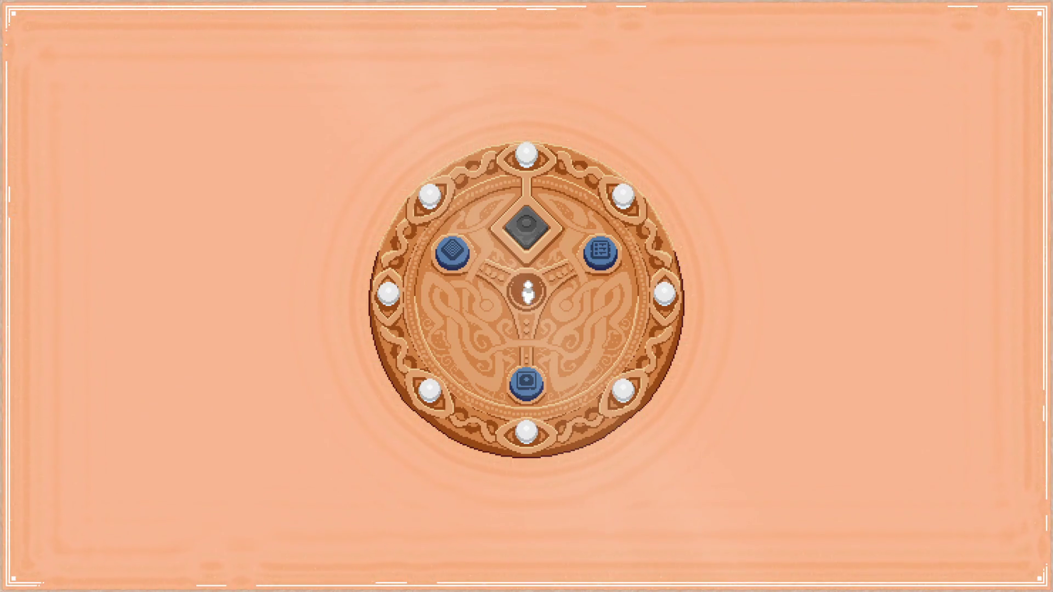
key("Escape")
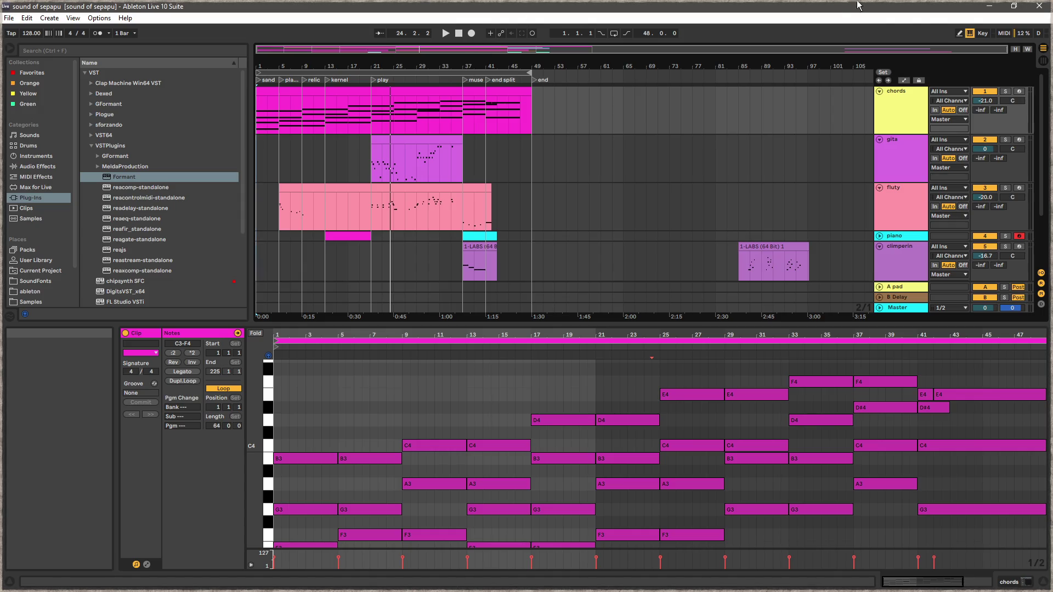
Step: Minimize Ableton, close the Focus file search and minimize Focus to reveal Blender
left_click(984, 8)
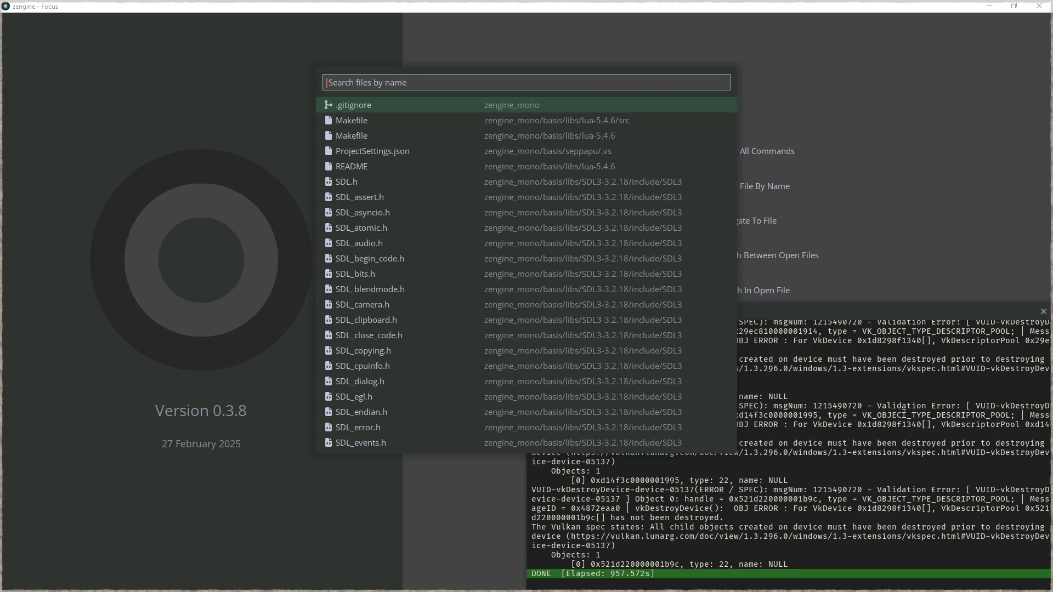
left_click(903, 415)
left_click(990, 9)
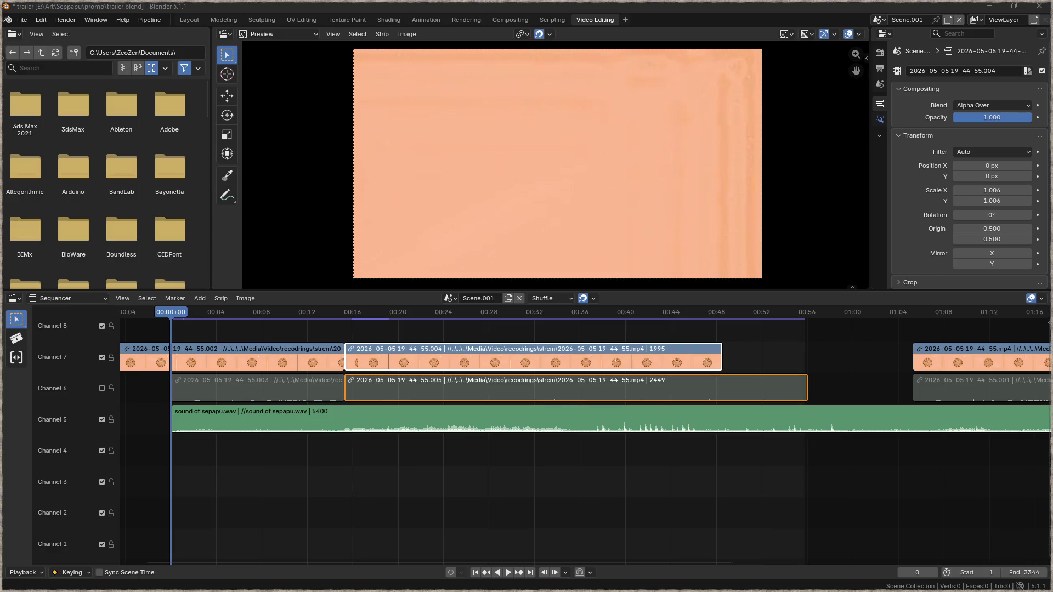
left_click_drag(357, 471, 222, 445)
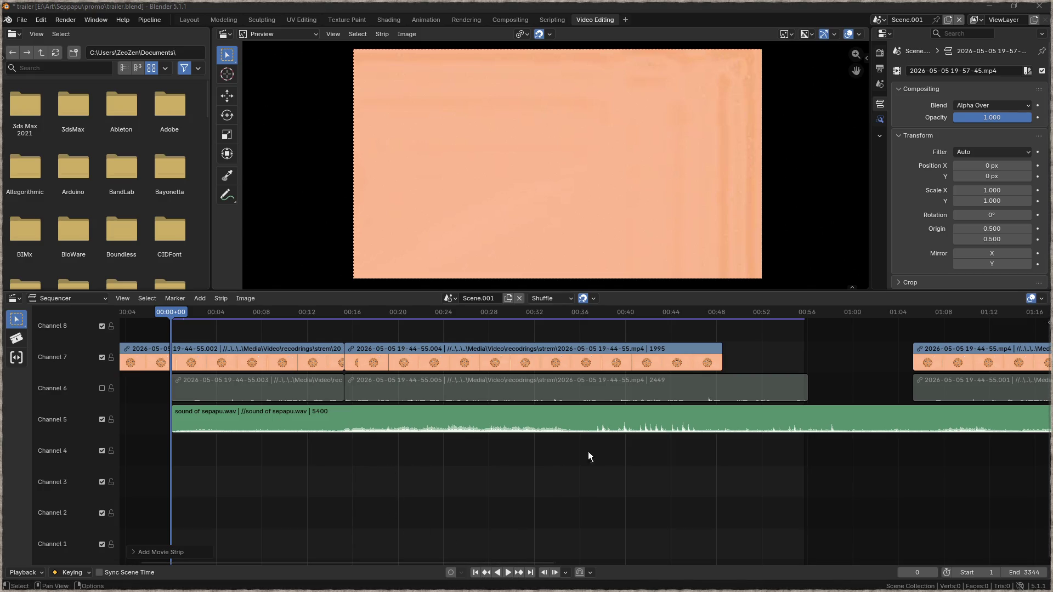
scroll(343, 482, "down", 5)
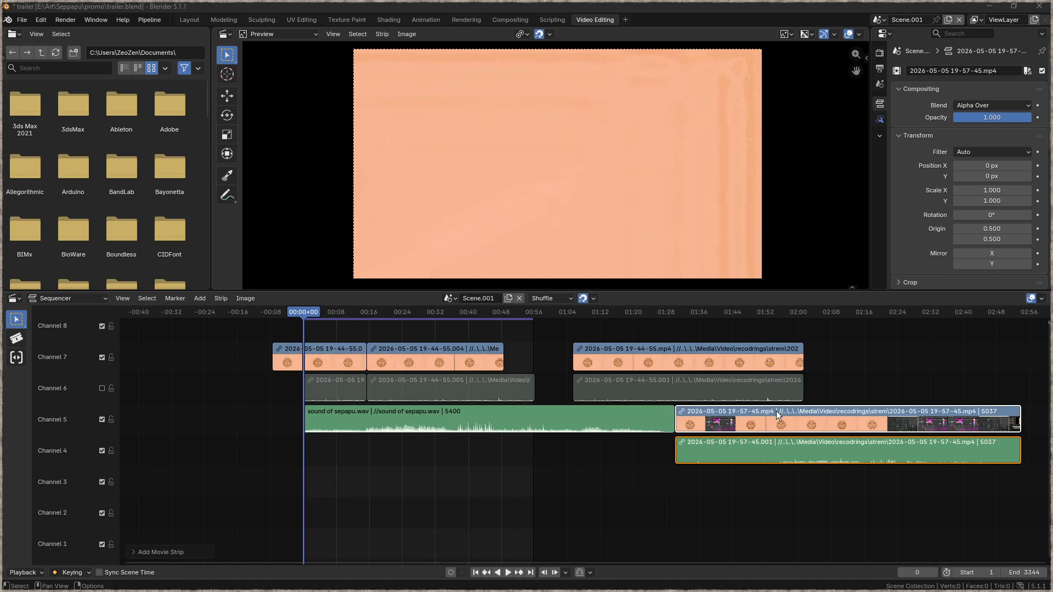
mouse_move(778, 410)
left_mouse_down()
mouse_move(523, 458)
mouse_move(400, 453)
left_mouse_up()
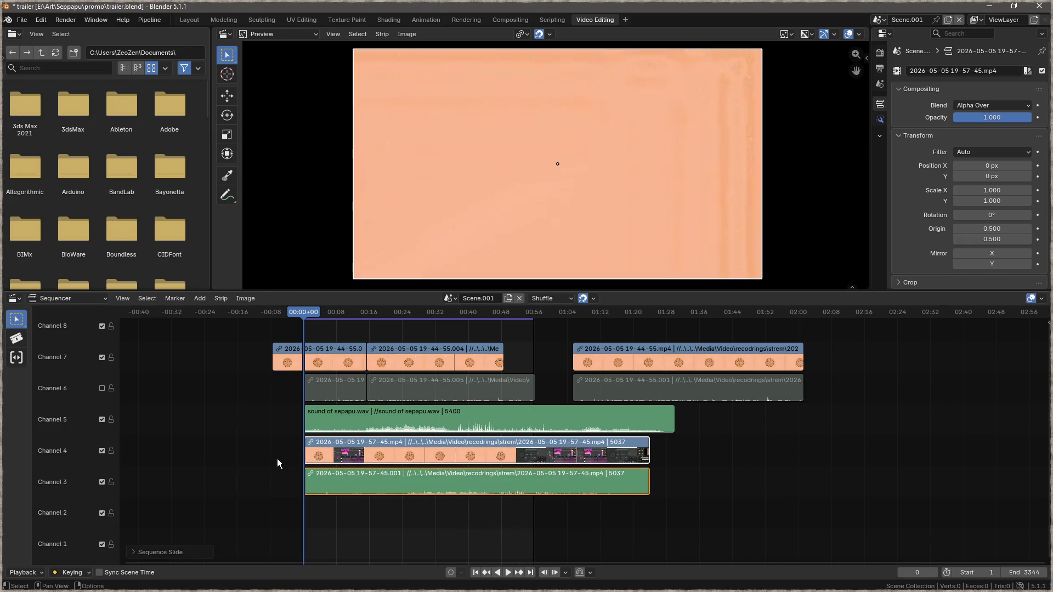
Step: Zoom the timeline in and set the current frame to 00:11+01
scroll(277, 459, "up", 8)
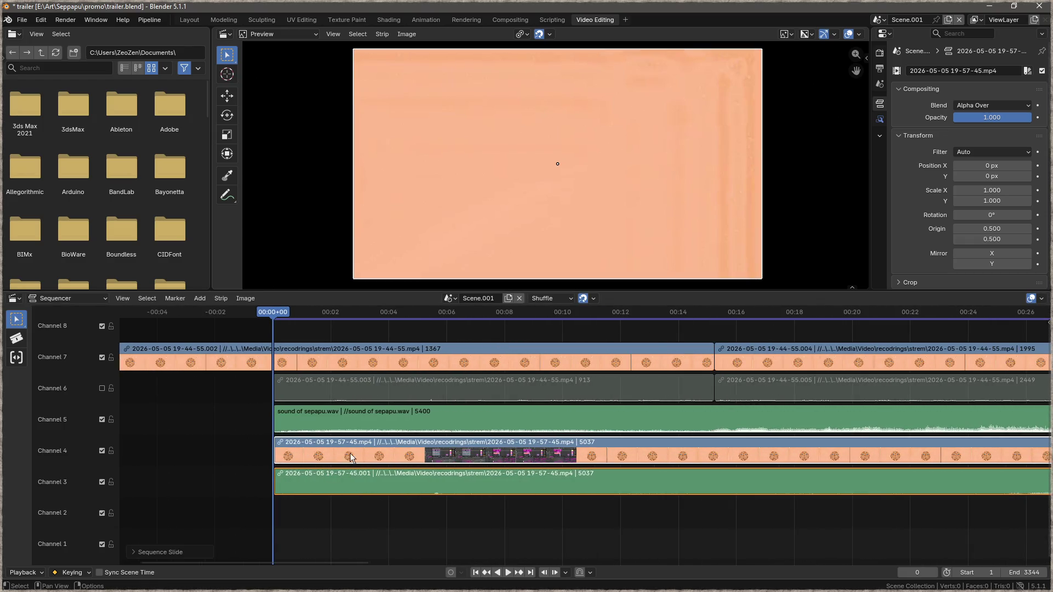
scroll(604, 446, "up", 2)
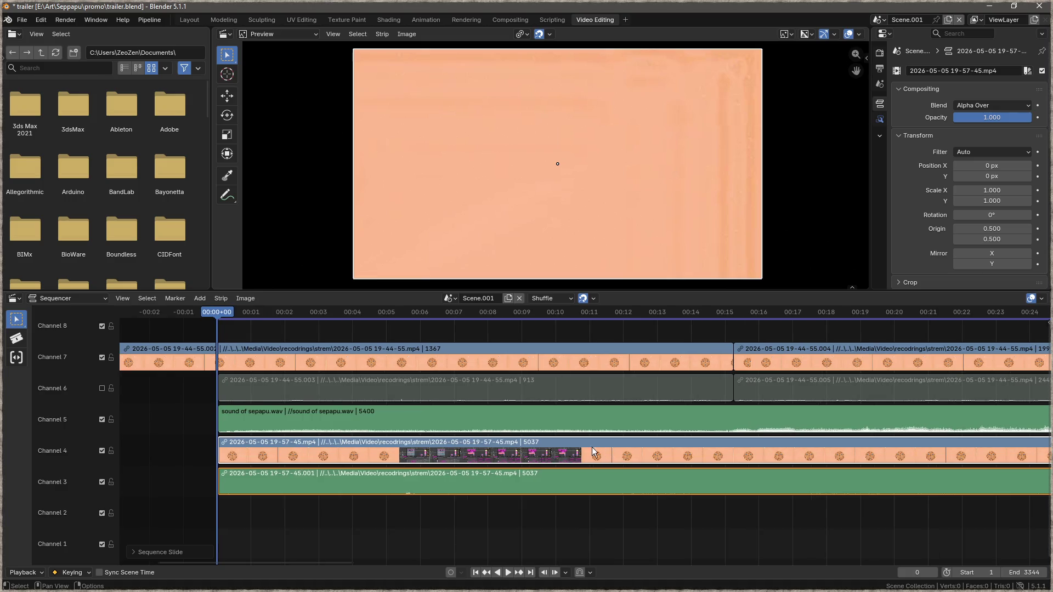
scroll(583, 453, "up", 3)
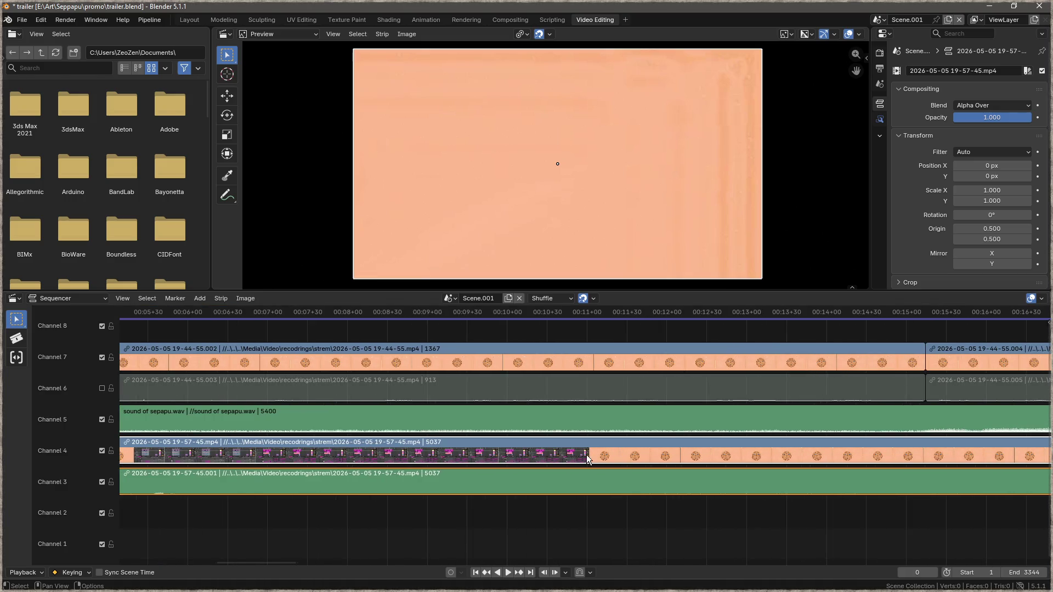
left_click(587, 328)
Step: Split the 19-57-45 video and audio at frame 661 and delete the part before the cut
left_click(589, 311)
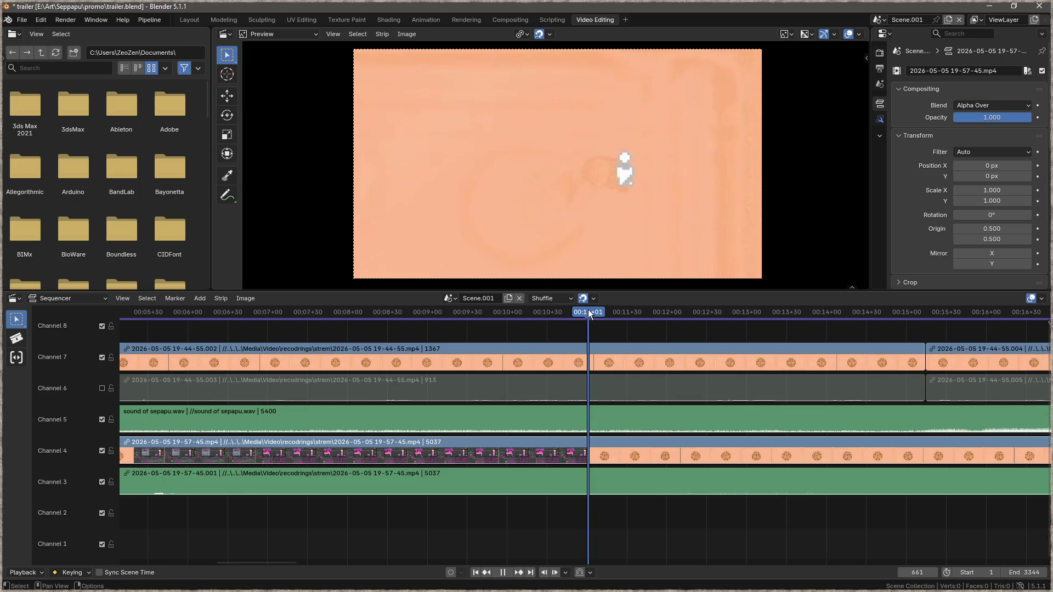
left_click(588, 443)
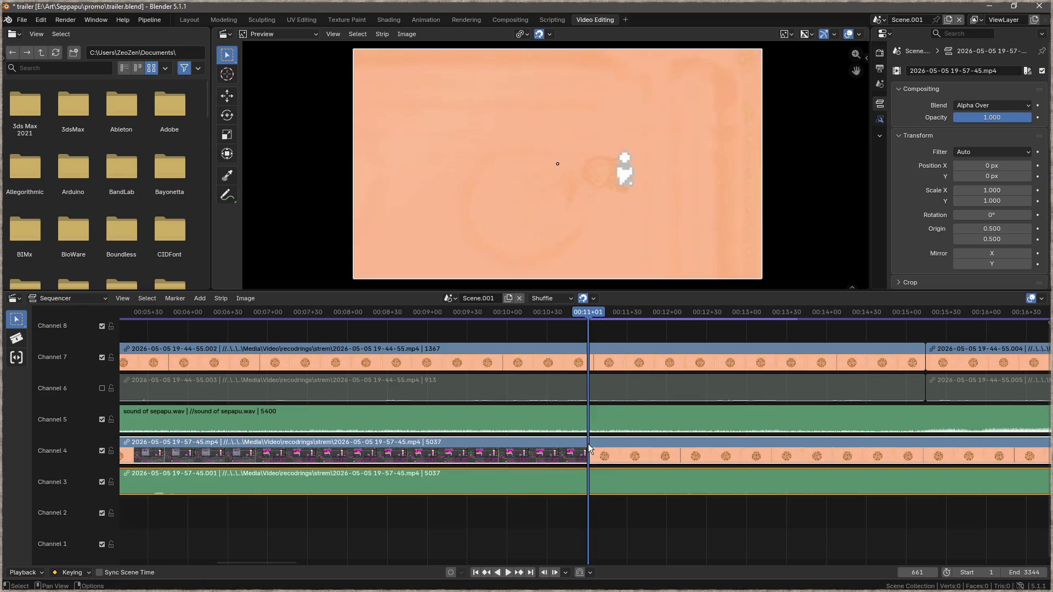
right_click(588, 444)
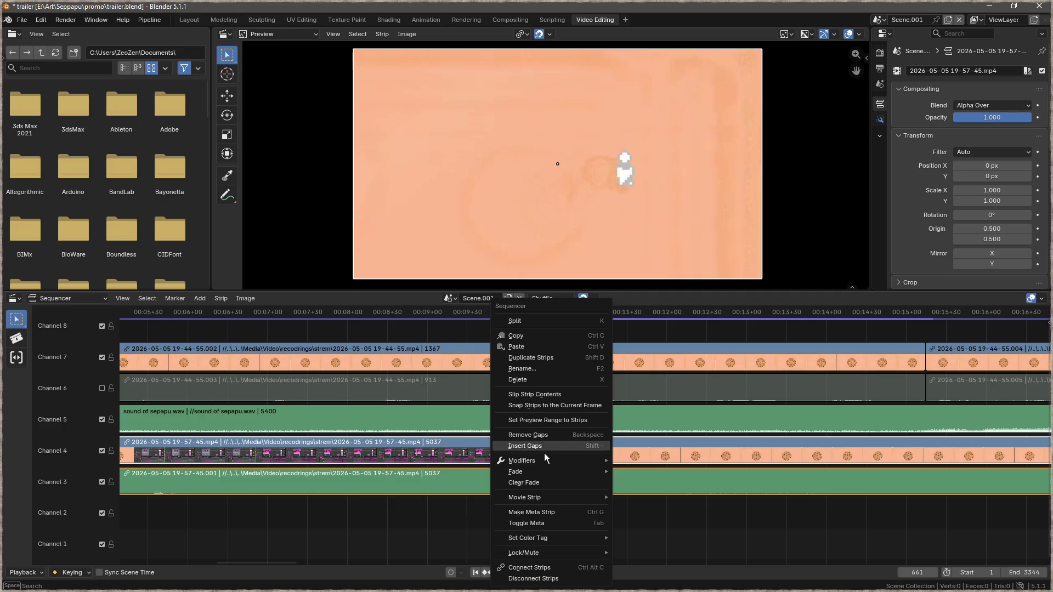
mouse_move(563, 499)
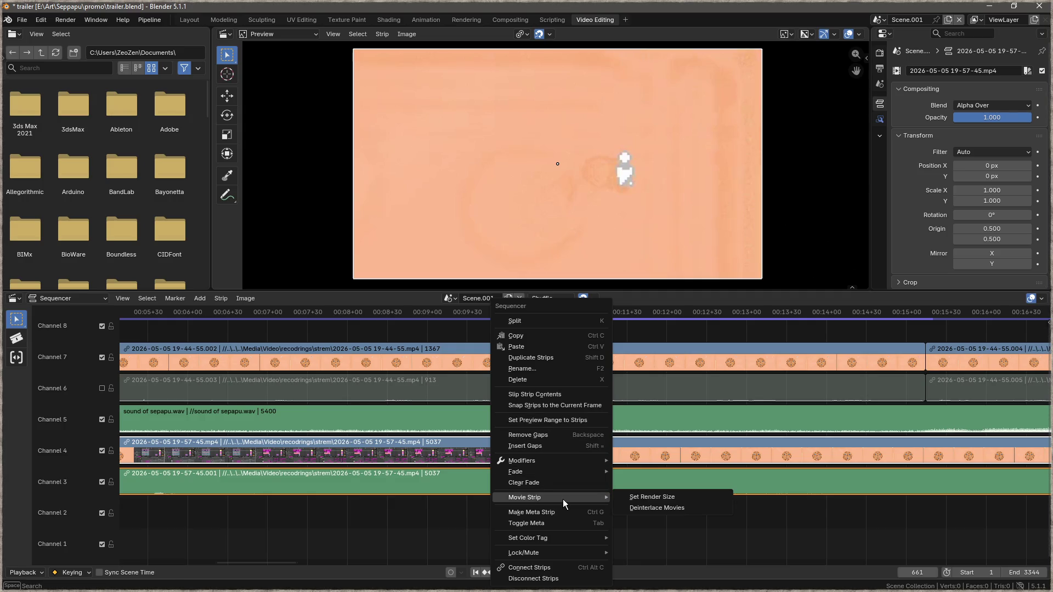
left_click(541, 323)
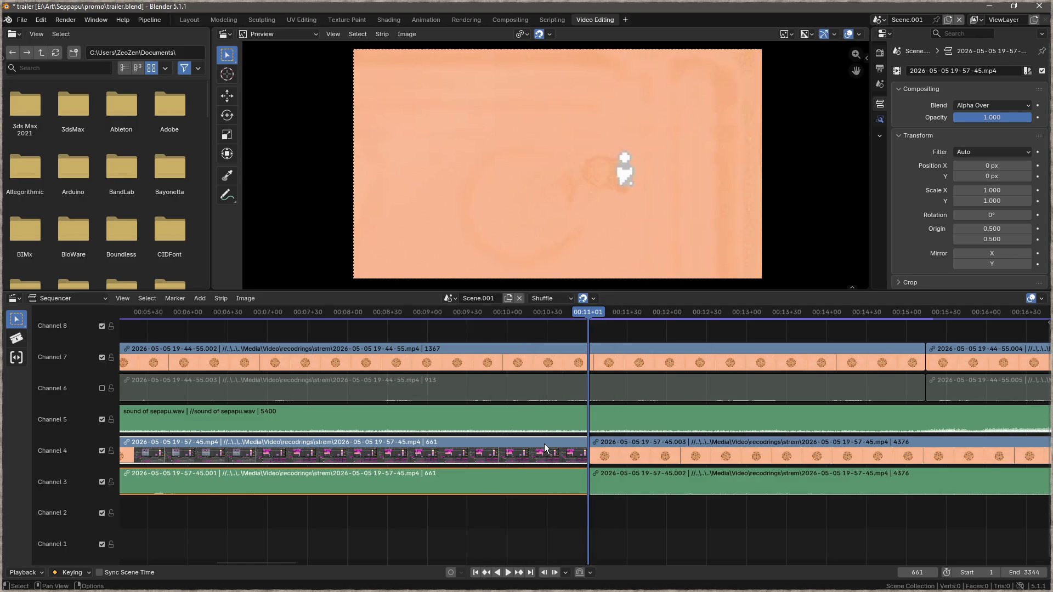
key("Delete")
scroll(492, 451, "down", 5, "ctrl")
mouse_move(410, 450)
middle_mouse_down()
mouse_move(298, 457)
mouse_move(313, 472)
mouse_move(374, 489)
mouse_move(480, 491)
mouse_move(235, 469)
mouse_move(687, 449)
mouse_move(601, 460)
middle_mouse_up()
right_click(307, 461)
Step: Slide the trimmed clip to start at 00:00 and mute channel 7
scroll(601, 460, "down", 3)
left_click_drag(762, 433, 466, 434)
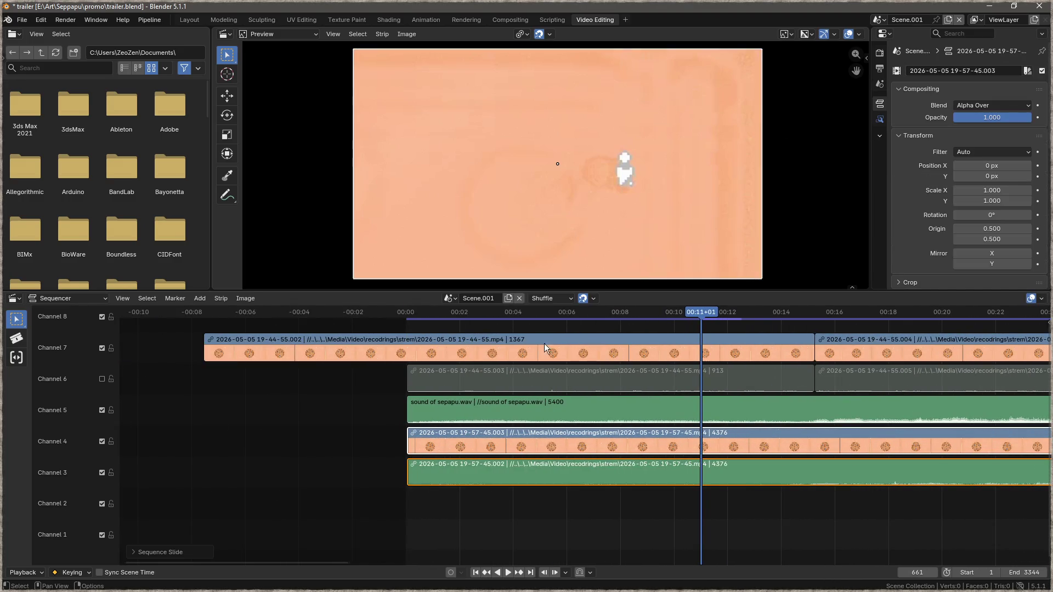
left_click(101, 348)
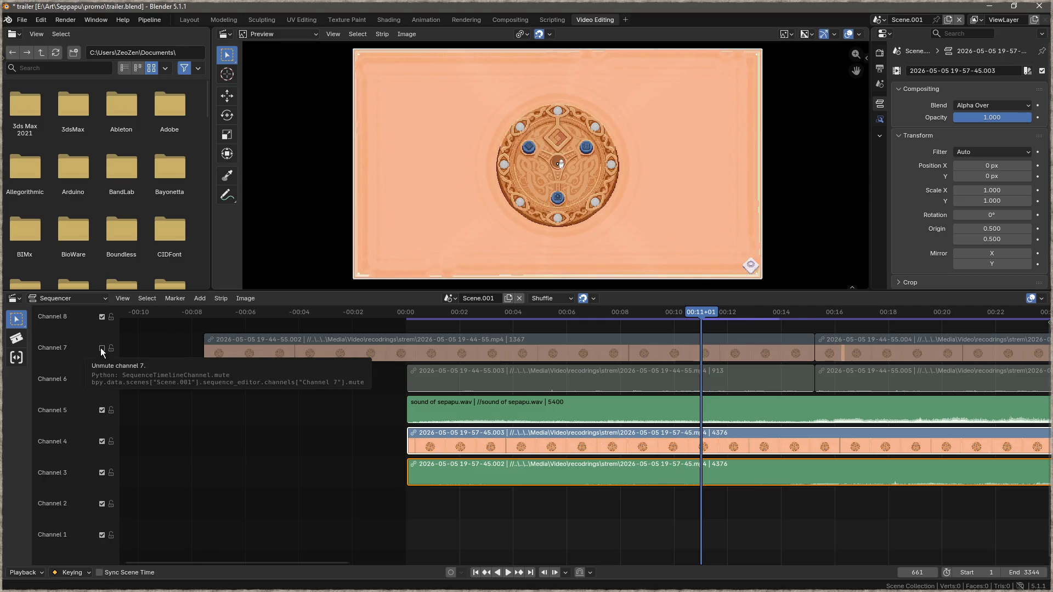
Step: Play the trailer from frame 0 to review the trim, then stop playback
left_click_drag(694, 317, 407, 332)
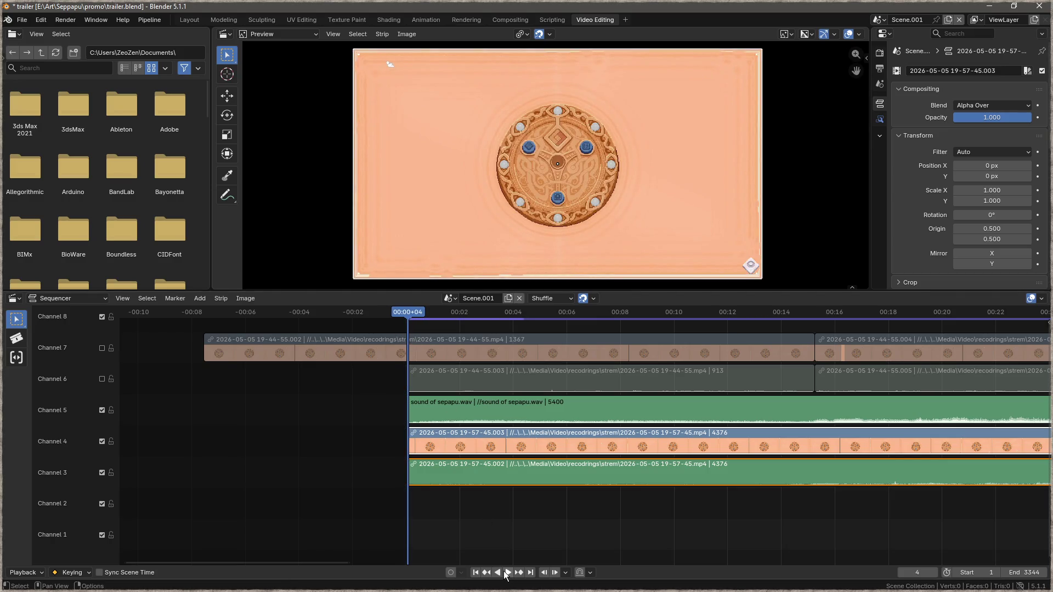
left_click(506, 573)
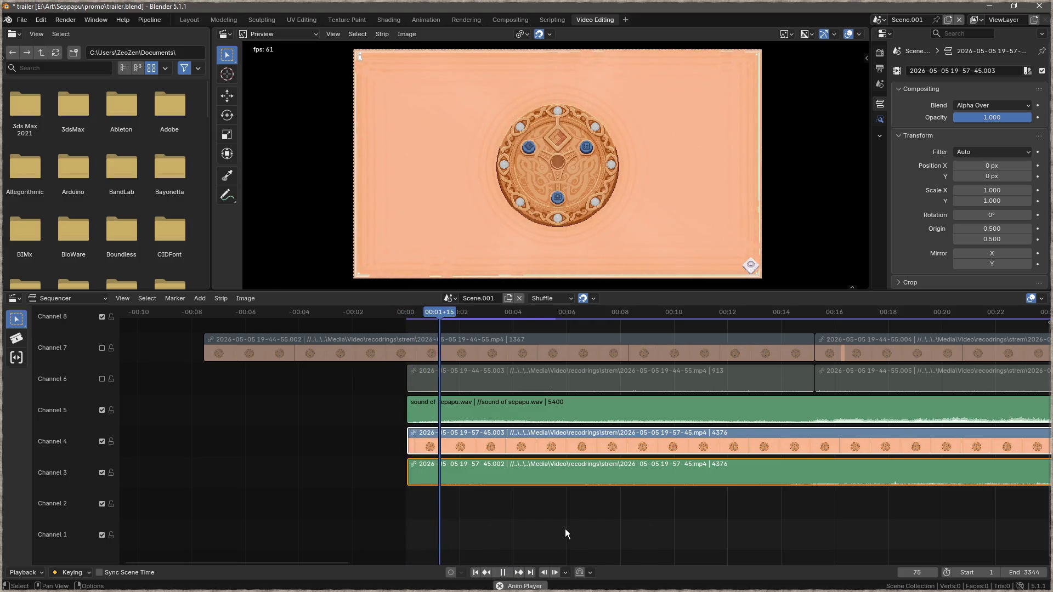
left_click(502, 573)
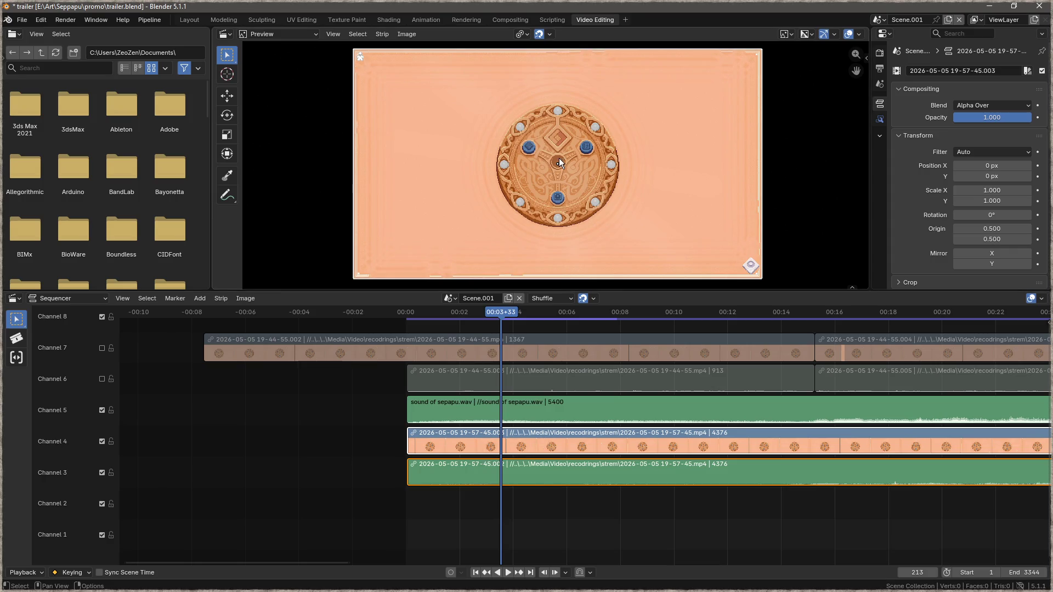
Step: Scale the 19-57-45 video strip to 1.134, then replay the trailer from the start to check it
key("s")
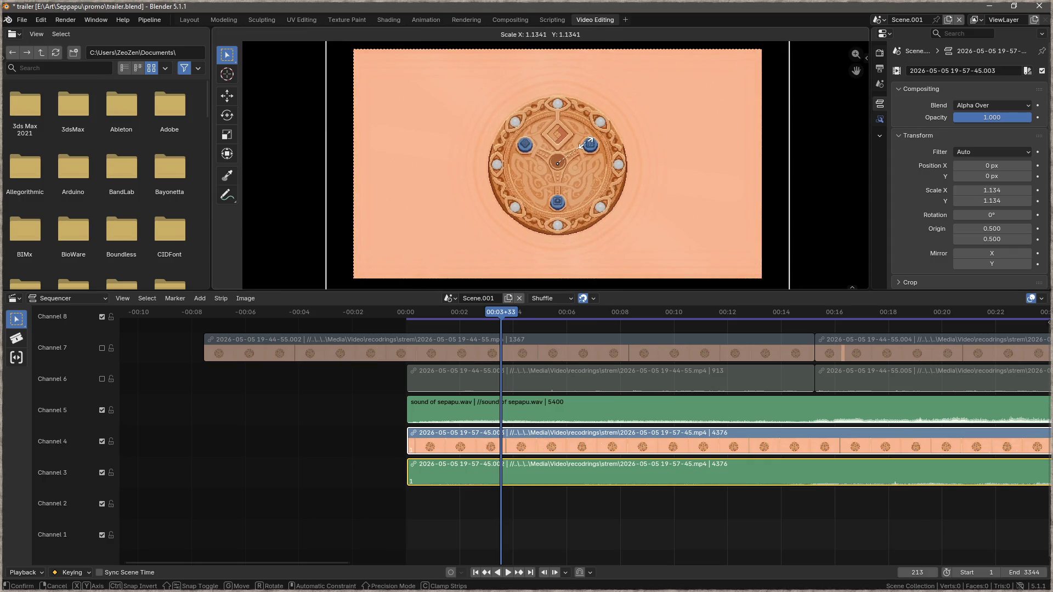
left_click(586, 144)
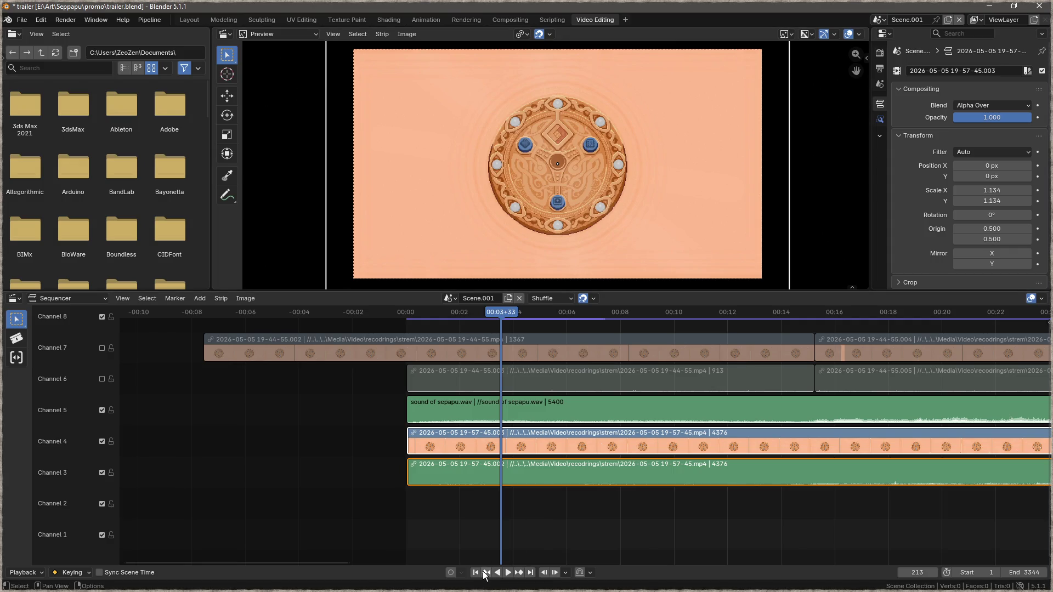
left_click(480, 573)
left_click(508, 573)
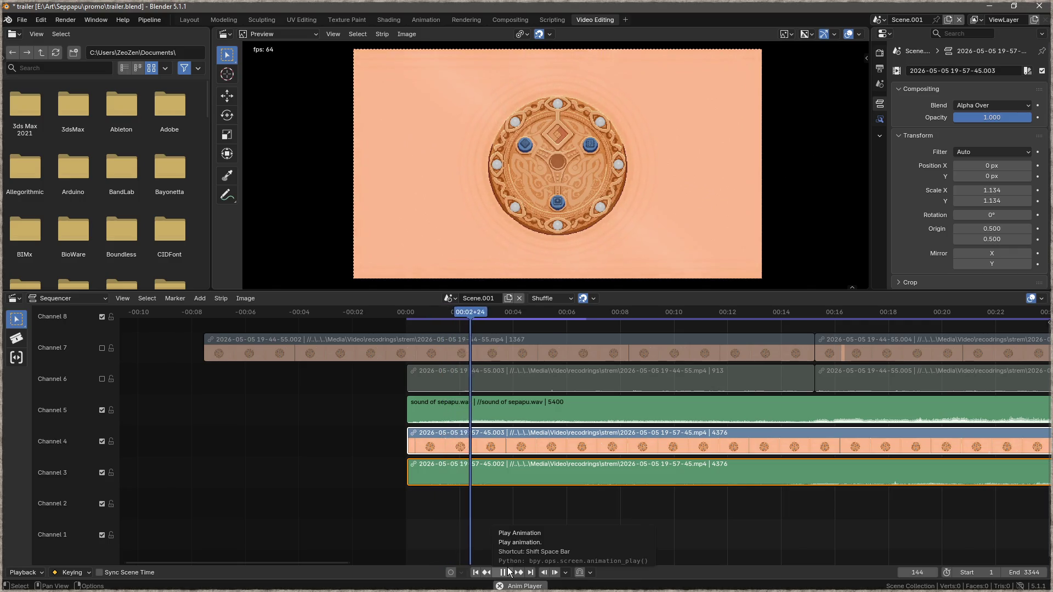
left_click(508, 573)
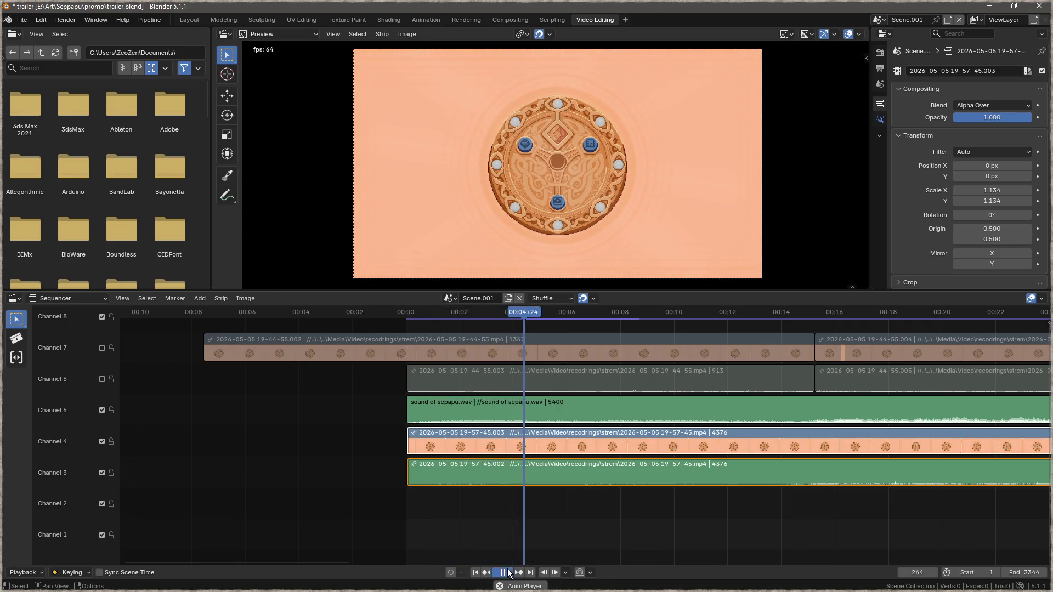
right_click(456, 428)
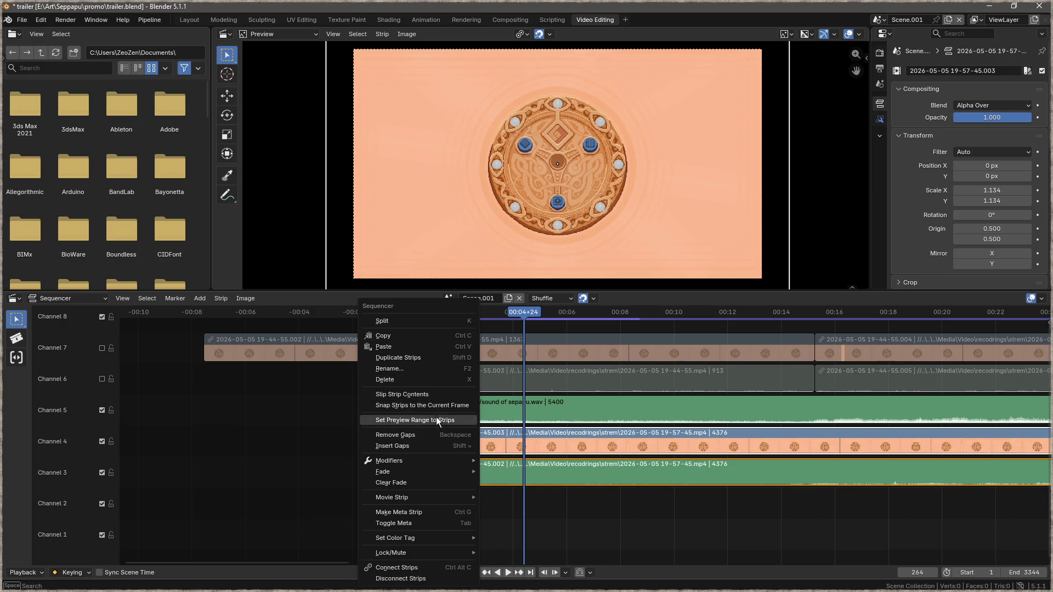
Step: Add a Fade In to the selected gameplay clip and audio, then play from frame 1 to check it
mouse_move(436, 471)
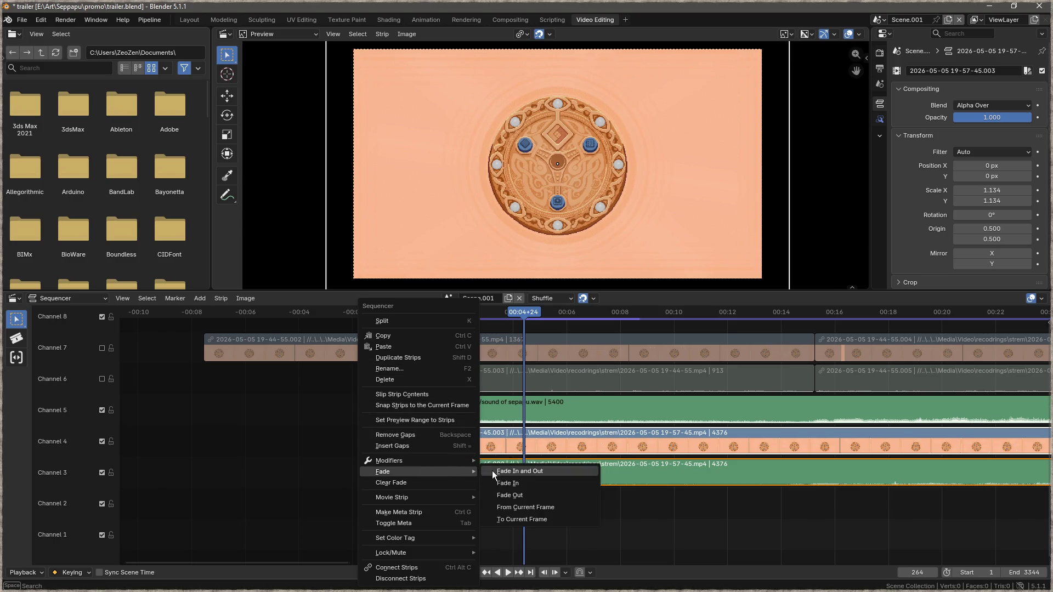
left_click(532, 484)
left_click(475, 573)
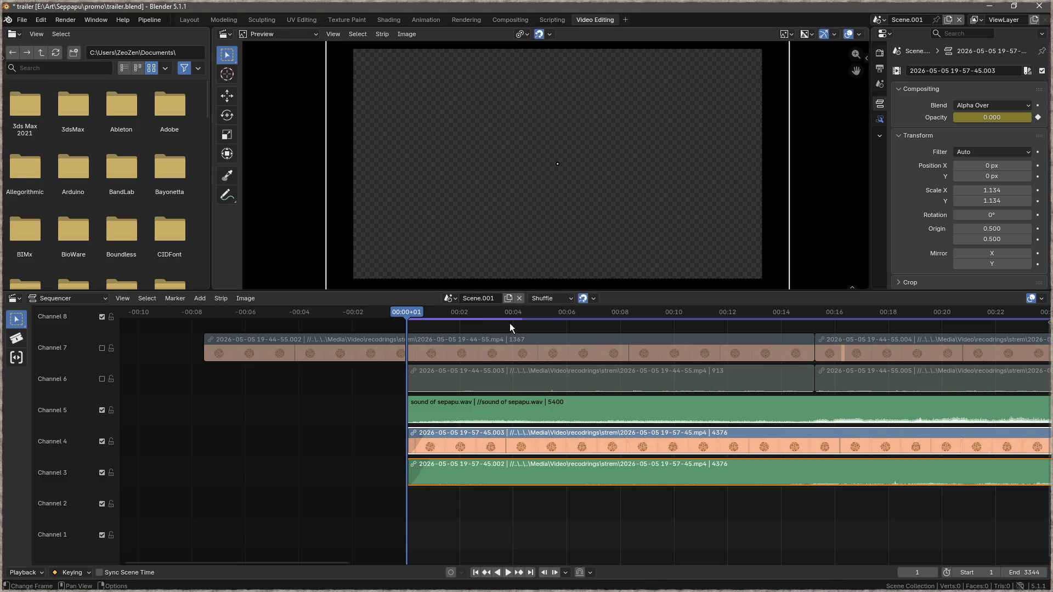
left_click(509, 573)
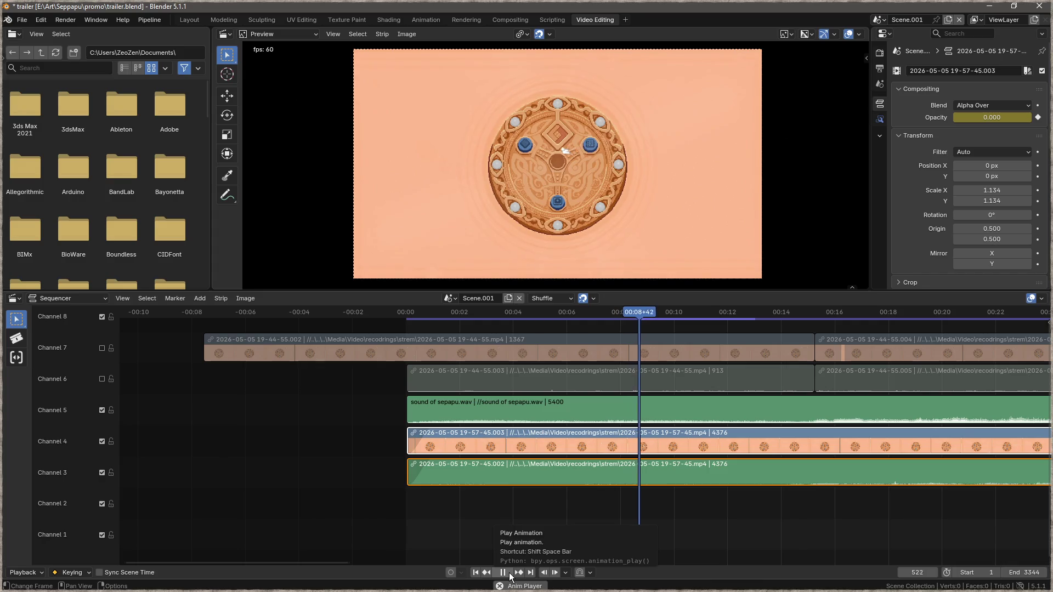
left_click(509, 574)
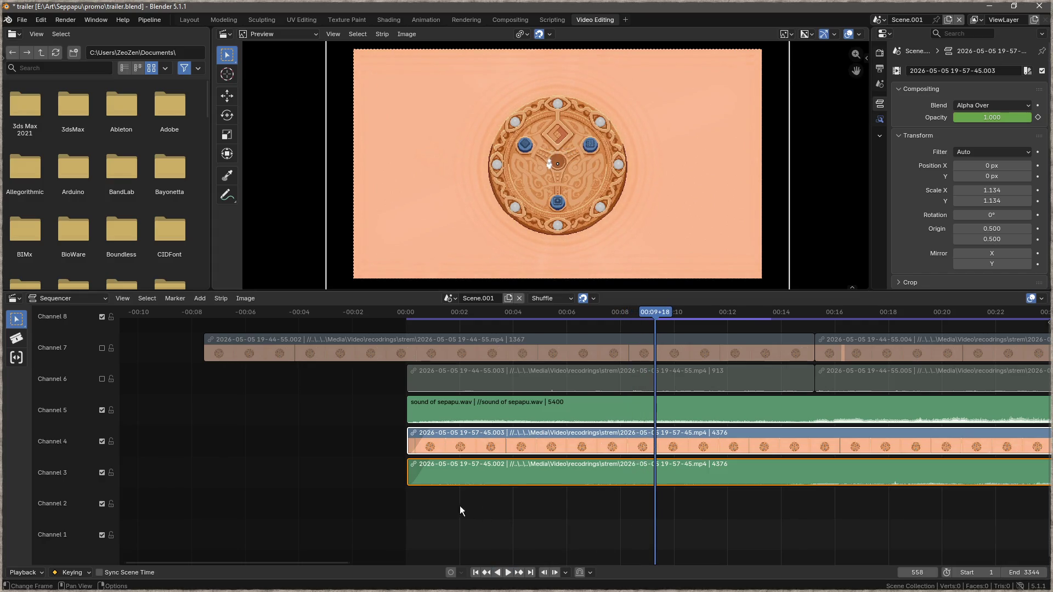
Step: Mute channel 3's gameplay audio and play the trailer from frame 1 to hear only the music
left_click(102, 472)
left_click(476, 573)
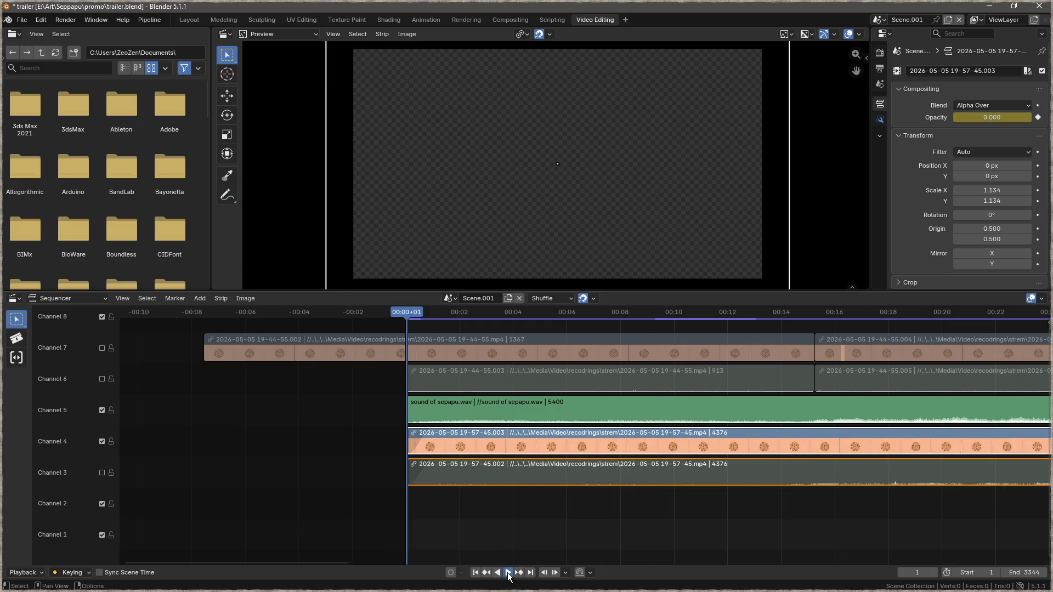
left_click(509, 573)
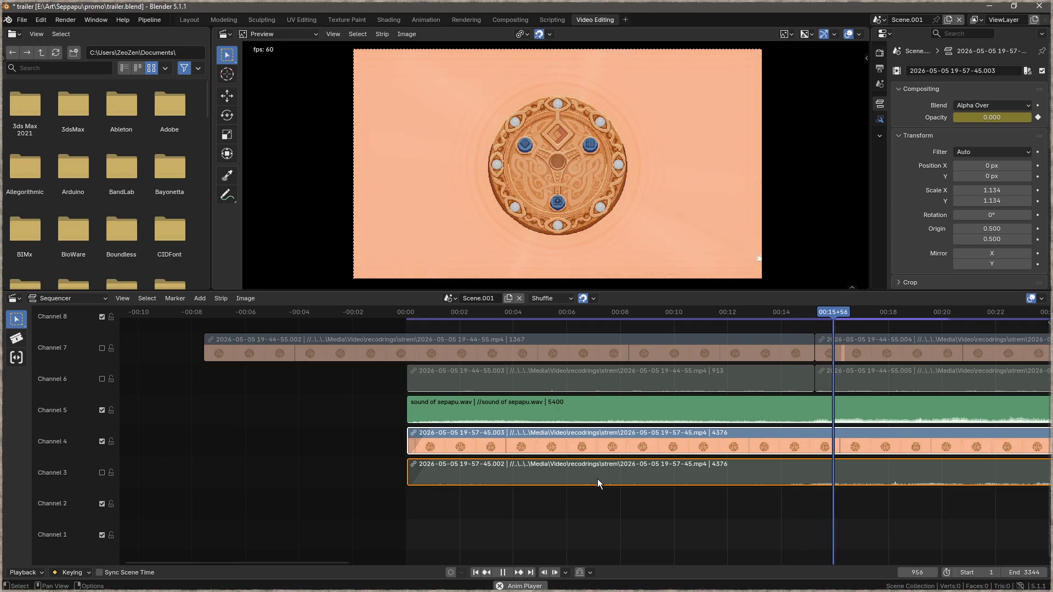
left_click(503, 573)
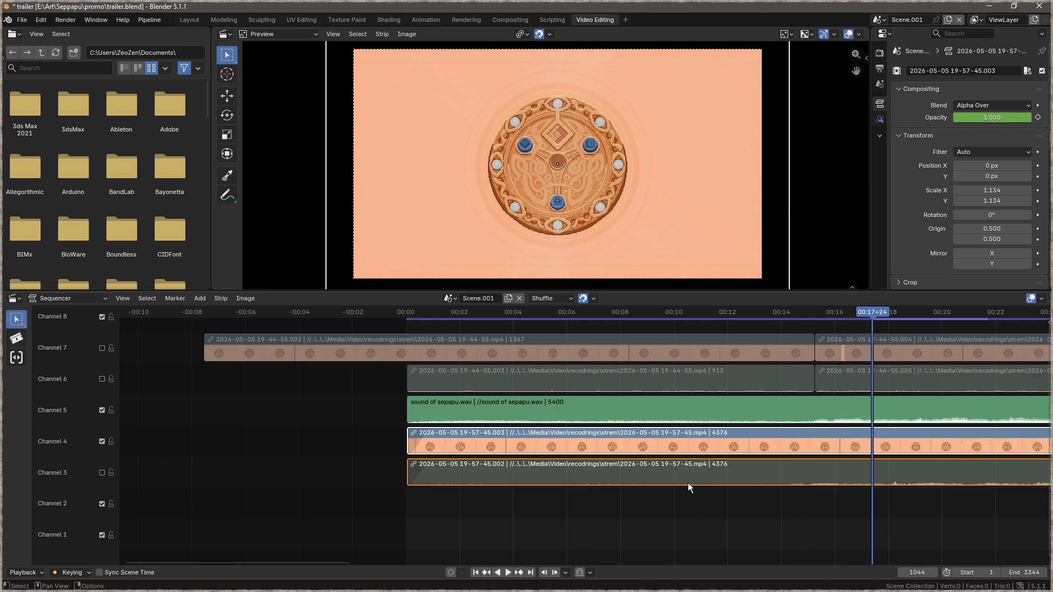
Step: Scrub the playhead back to around 13 seconds
scroll(724, 458, "down", 3)
scroll(705, 450, "down", 5, "ctrl")
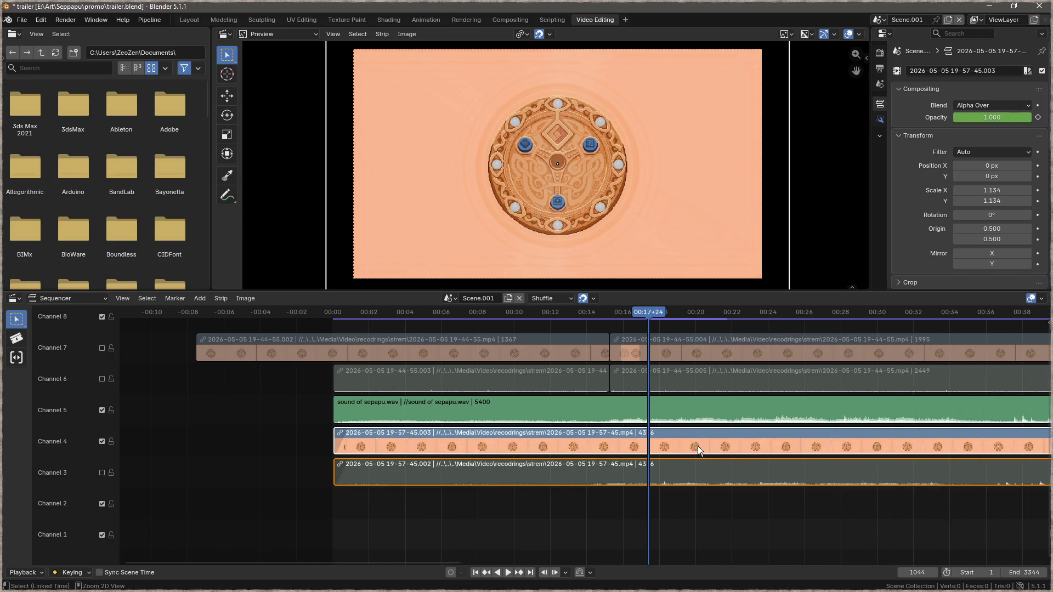
scroll(698, 446, "down", 1, "ctrl")
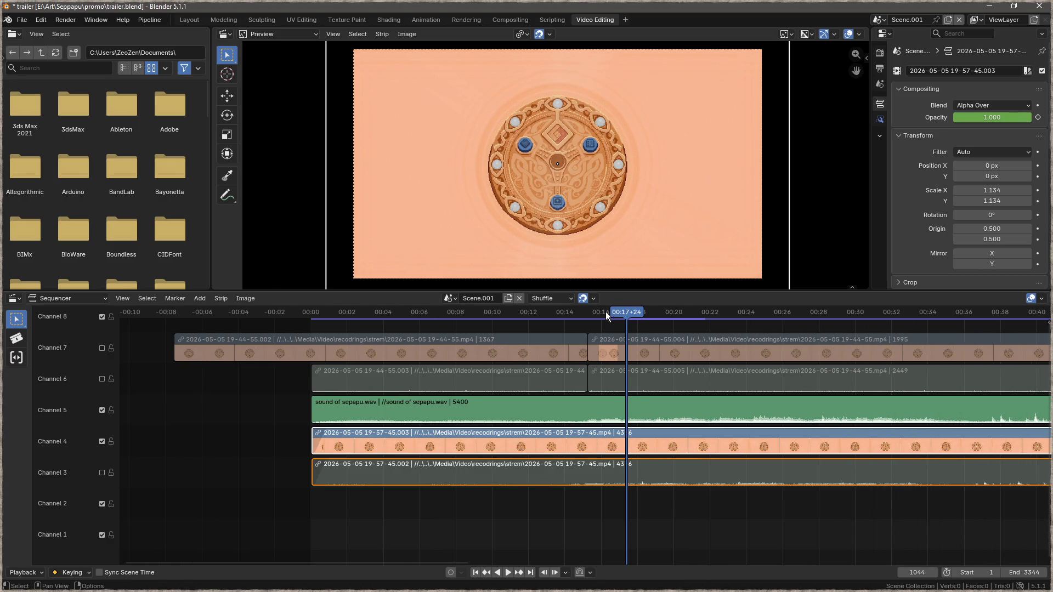
left_click_drag(628, 311, 549, 327)
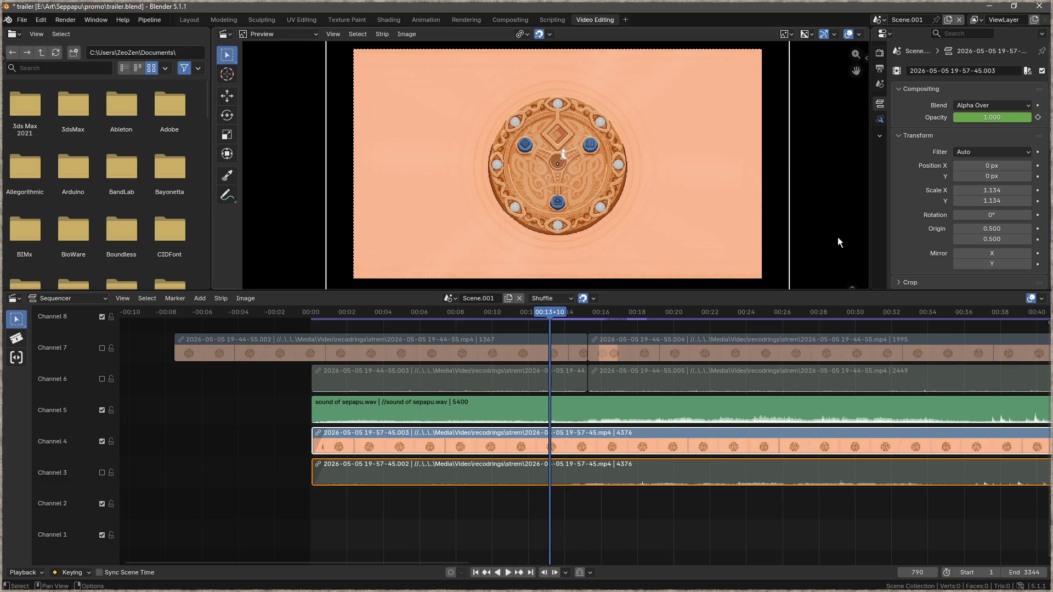
Step: Keyframe the clip's Scale X and Y at 1.134 on frame 1
scroll(926, 192, "down", 2)
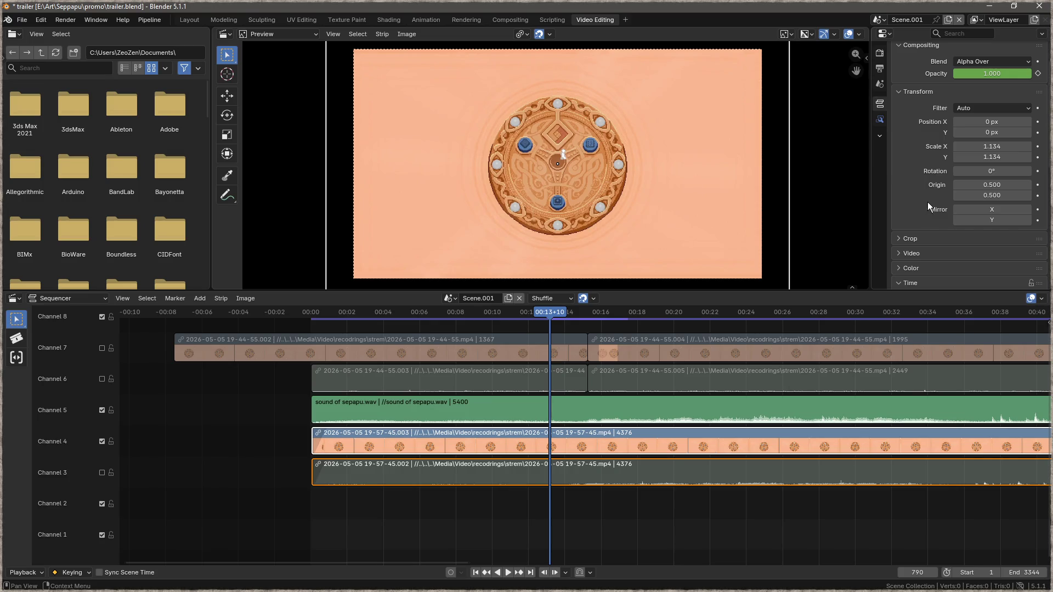
right_click(989, 148)
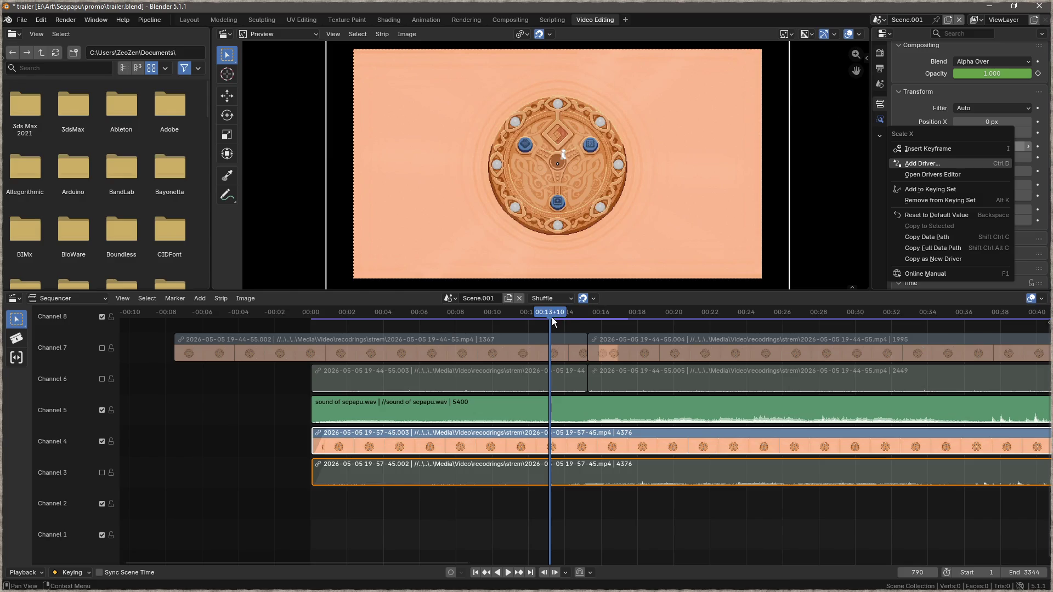
left_click(557, 313)
left_click_drag(544, 312, 311, 338)
left_click(476, 572)
right_click(999, 150)
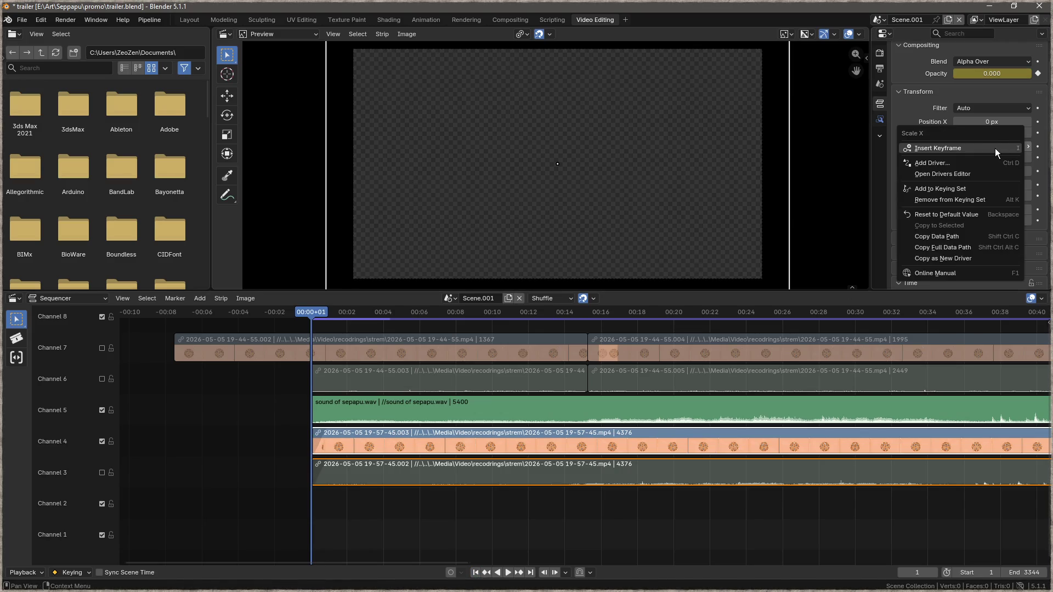
left_click(997, 148)
right_click(998, 149)
left_click(991, 247)
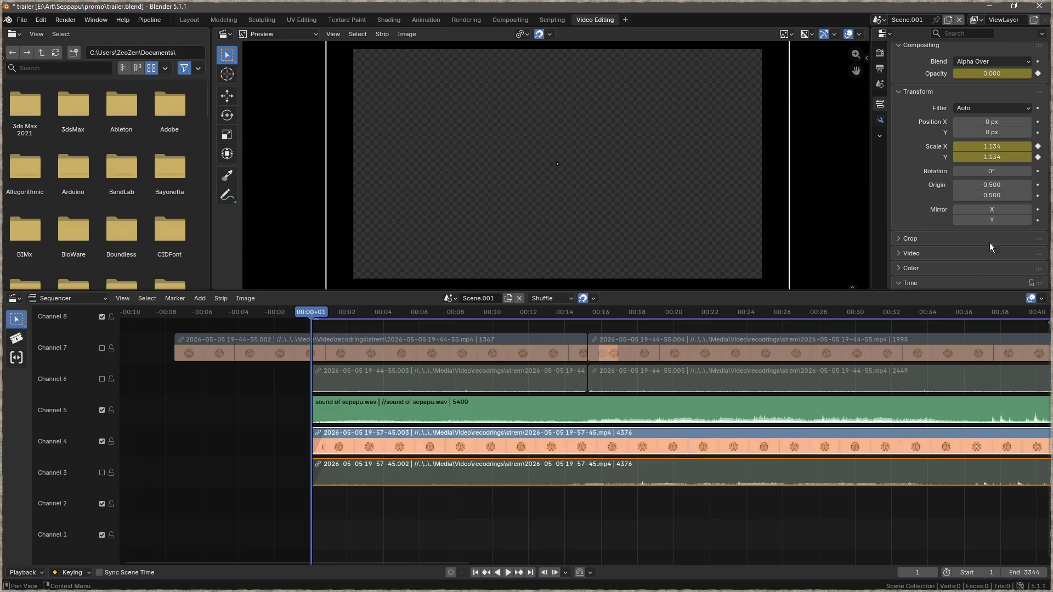
Step: Keyframe Scale X and Y again at frame 721 to hold the 1.134 scale
left_click_drag(316, 313, 556, 320)
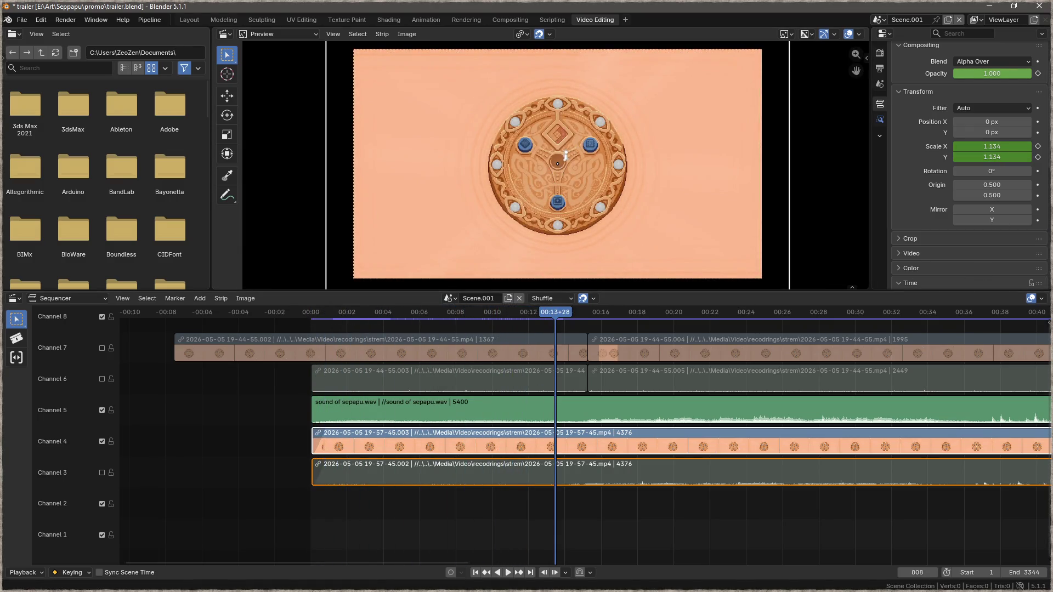
left_click(509, 573)
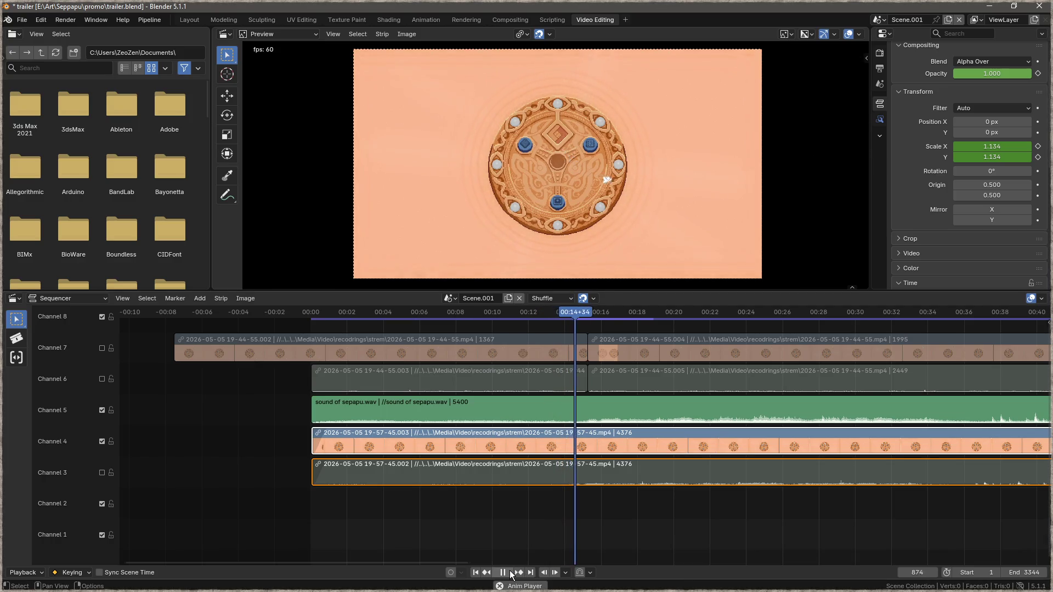
left_click(510, 572)
left_click_drag(603, 312, 529, 317)
right_click(983, 142)
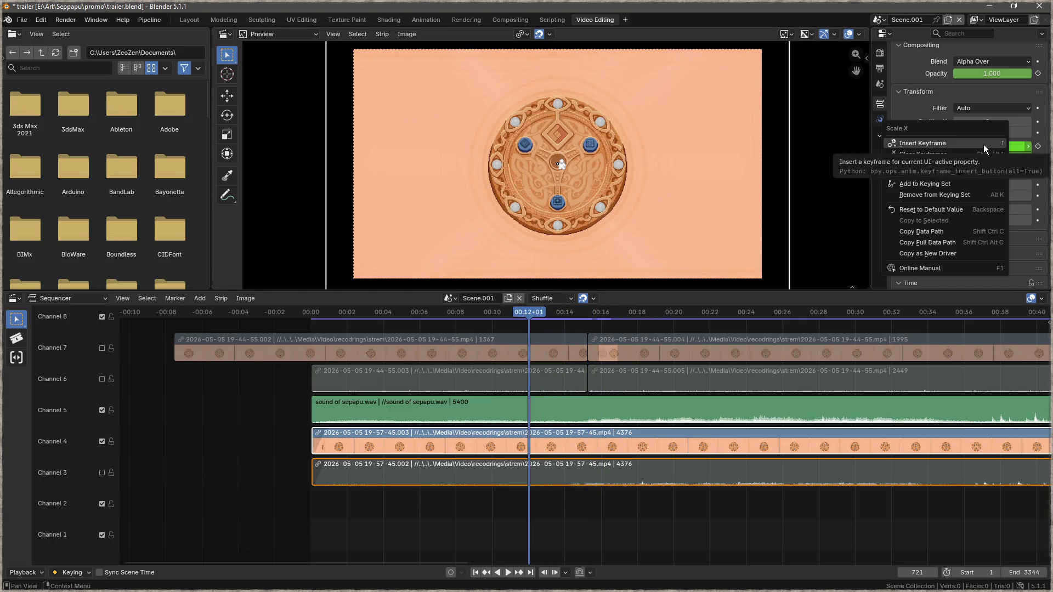
left_click(983, 143)
right_click(996, 158)
left_click(996, 158)
Step: At 00:14+26 set Scale X and Y to 1.000, keyframe them, and replay from the start
mouse_move(532, 314)
left_mouse_down()
mouse_move(594, 315)
mouse_move(559, 324)
mouse_move(575, 324)
left_mouse_up()
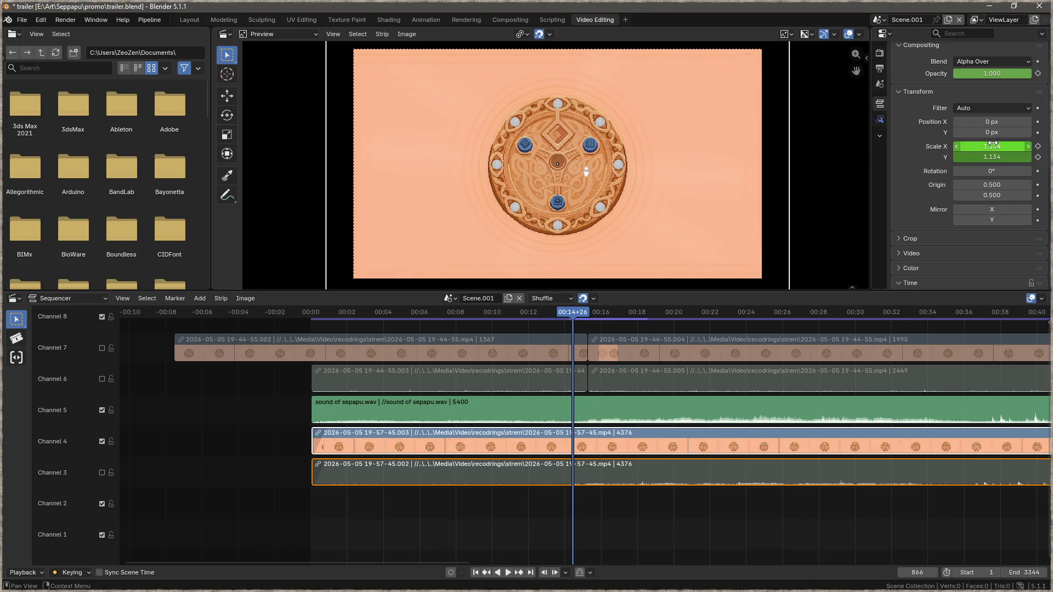
key("BackSpace")
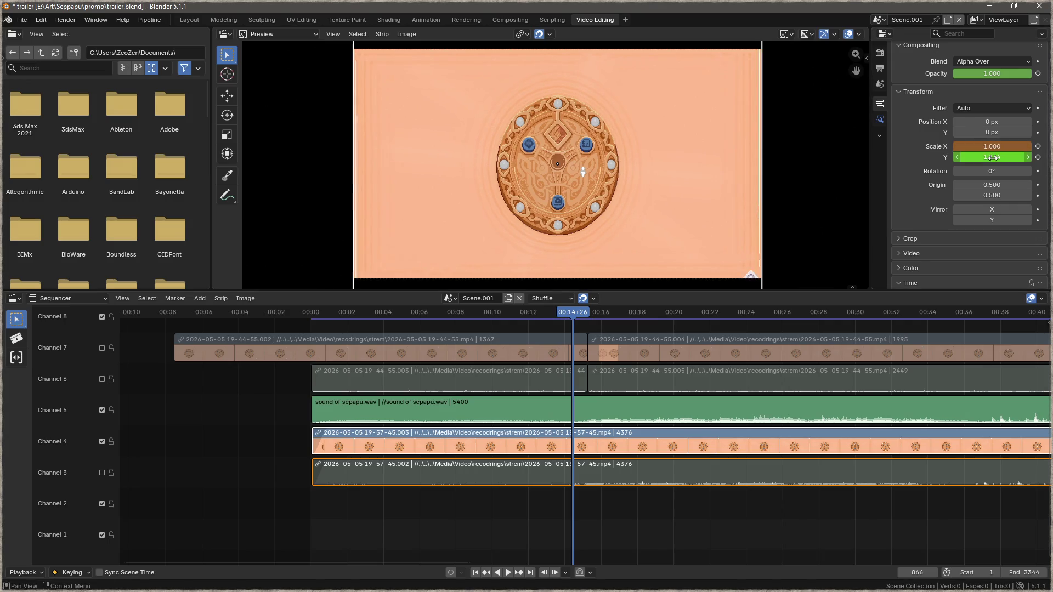
left_click(993, 158)
key("Return")
right_click(993, 146)
key("Escape")
right_click(995, 154)
left_click(995, 154)
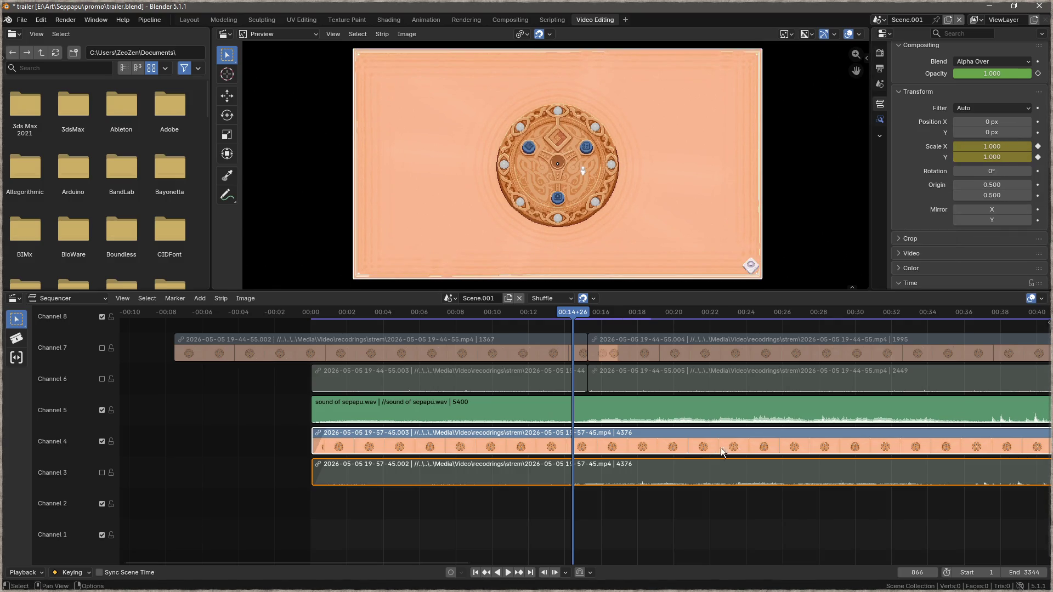
left_click(476, 572)
left_click(508, 573)
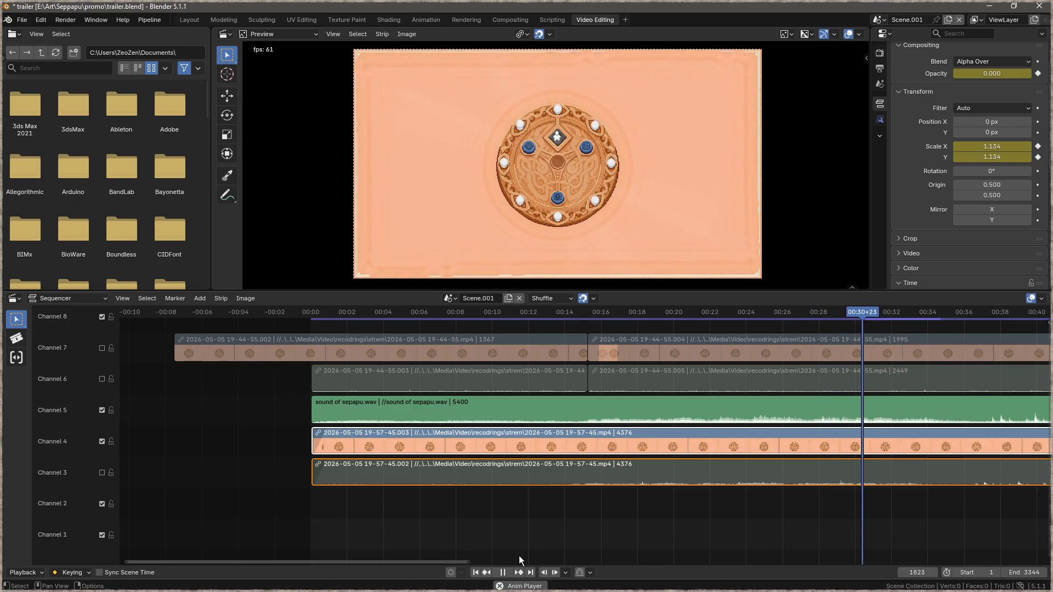
left_click(505, 574)
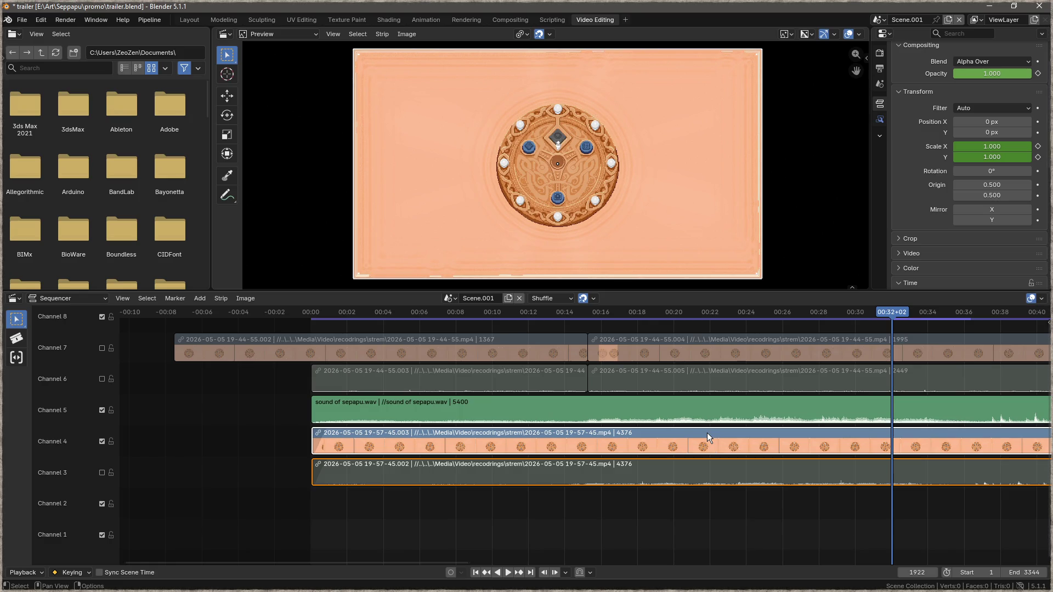
key("g")
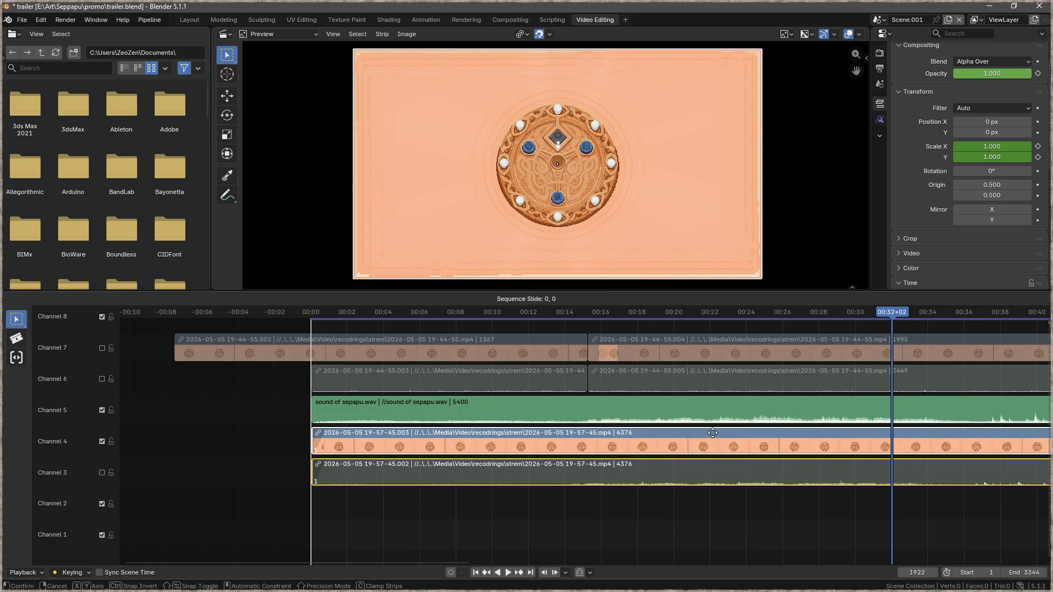
Step: Leave the strips in place and replay briefly from about 28 seconds
left_click(715, 433)
left_click_drag(884, 310, 816, 313)
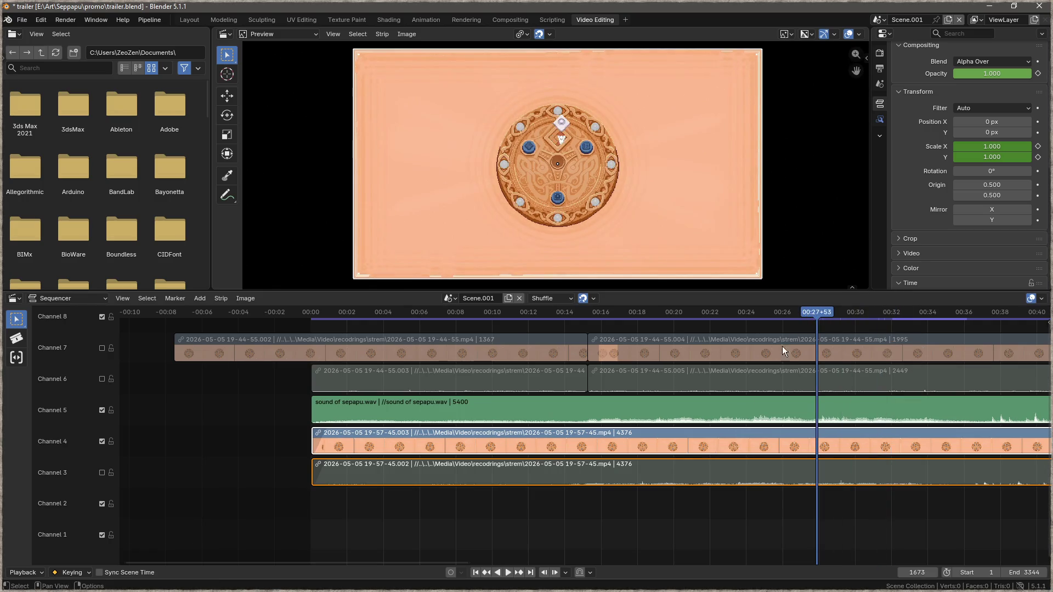
key("space")
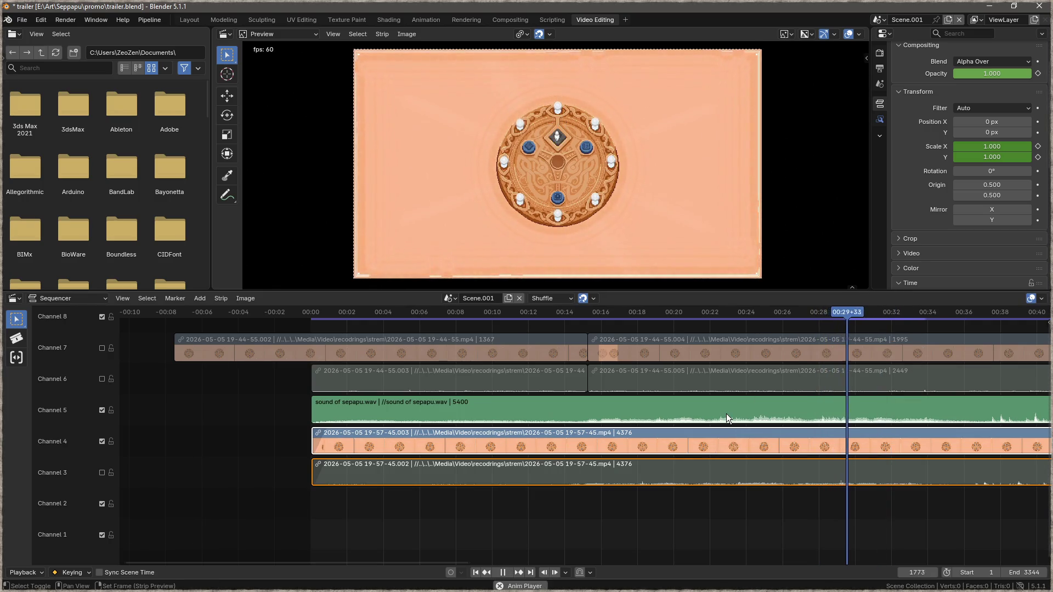
key("space")
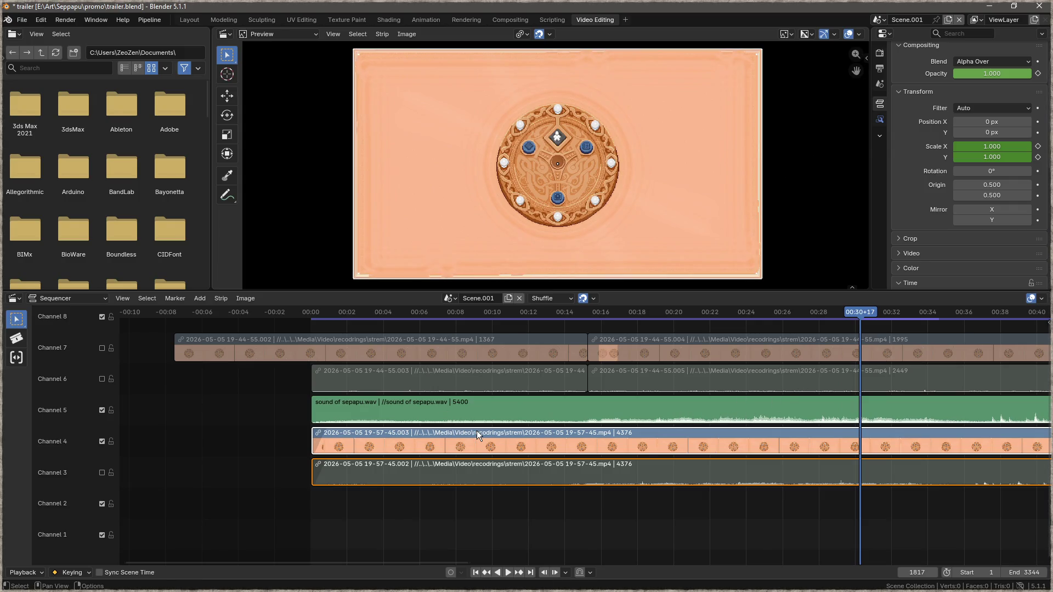
Step: Shift the channel 3 and 4 gameplay strips 51 frames later and replay from about frame 1686
key("g")
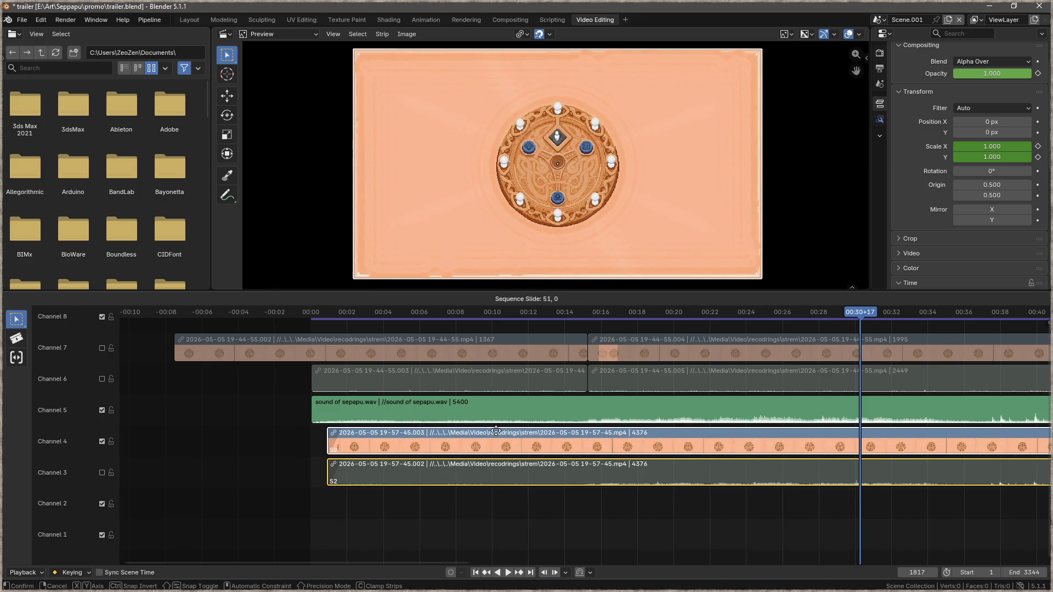
left_click(495, 431)
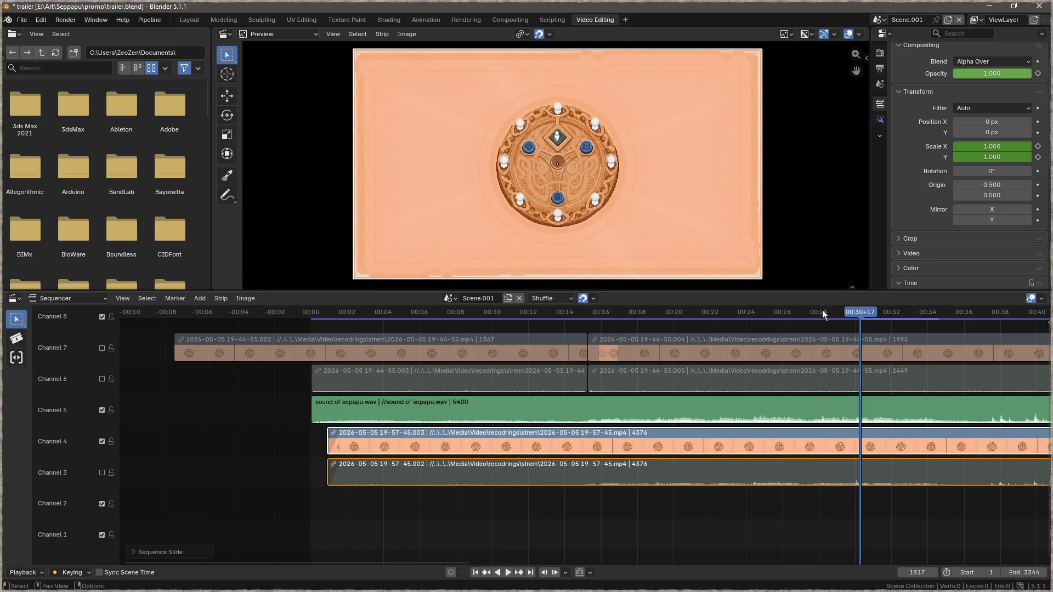
left_click(822, 311)
key("space")
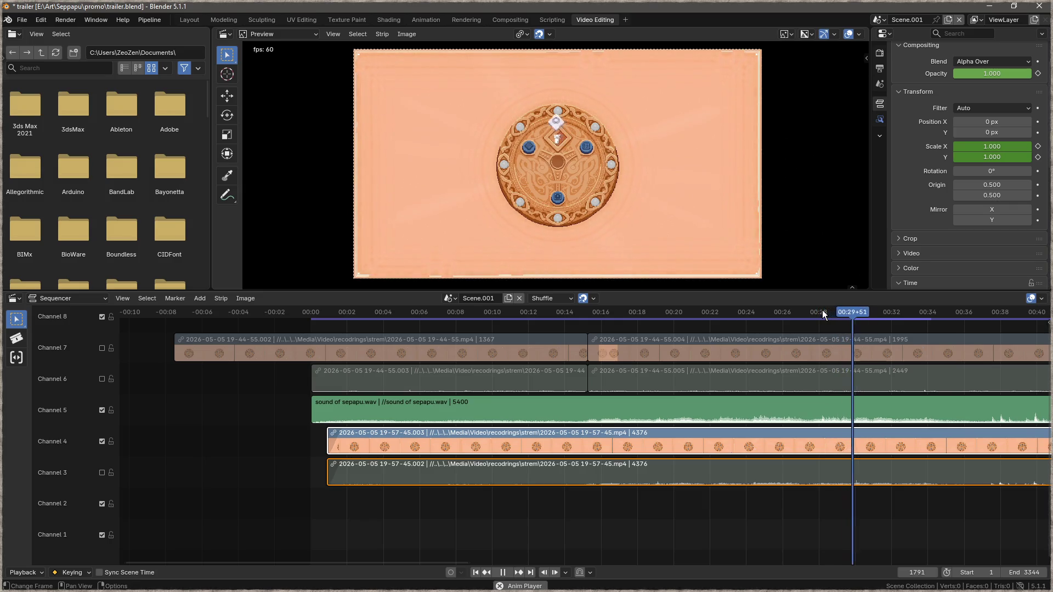
Step: Stop playback and fit all strips into the timeline view with Home
key("F3")
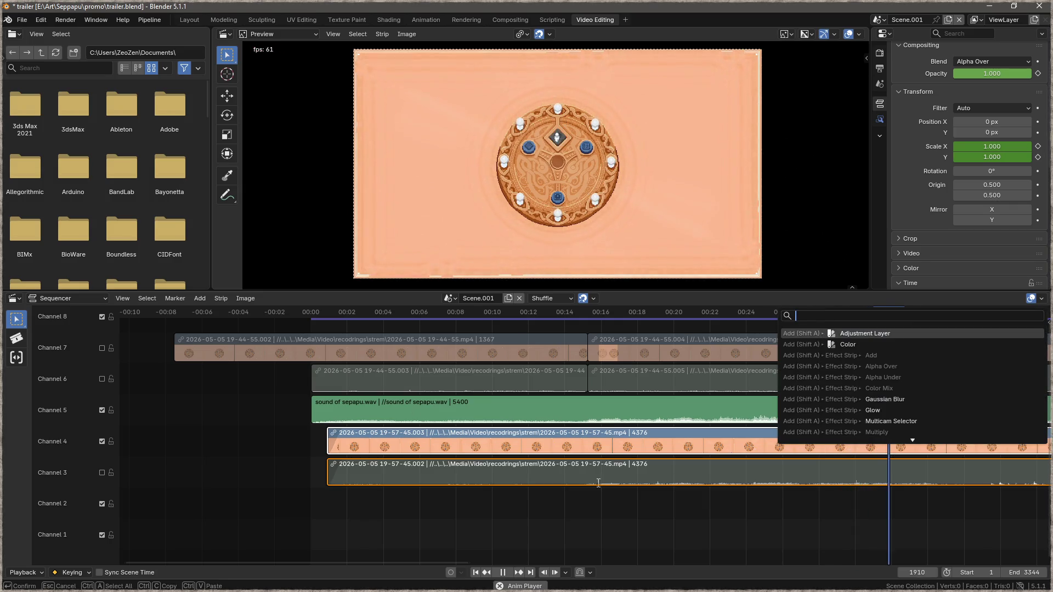
key("Escape")
key("F3")
key("Escape")
left_click(502, 573)
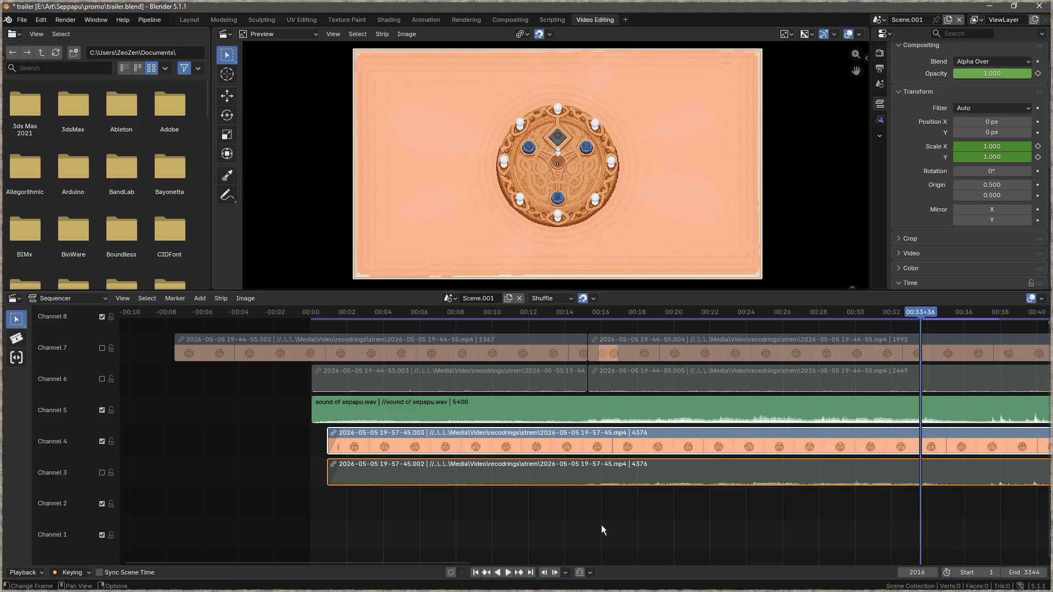
key("Home")
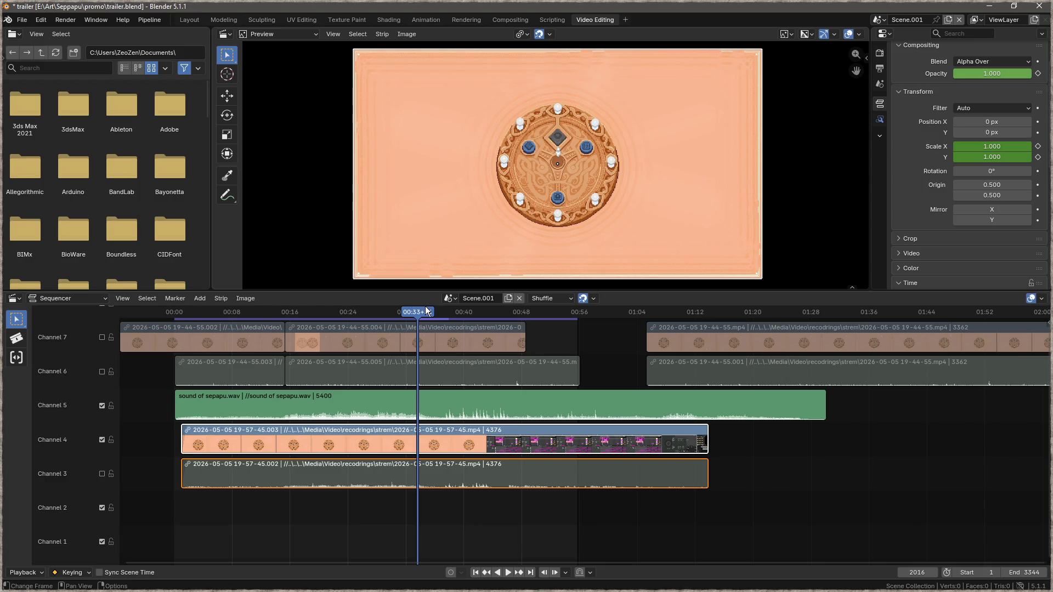
left_click(475, 573)
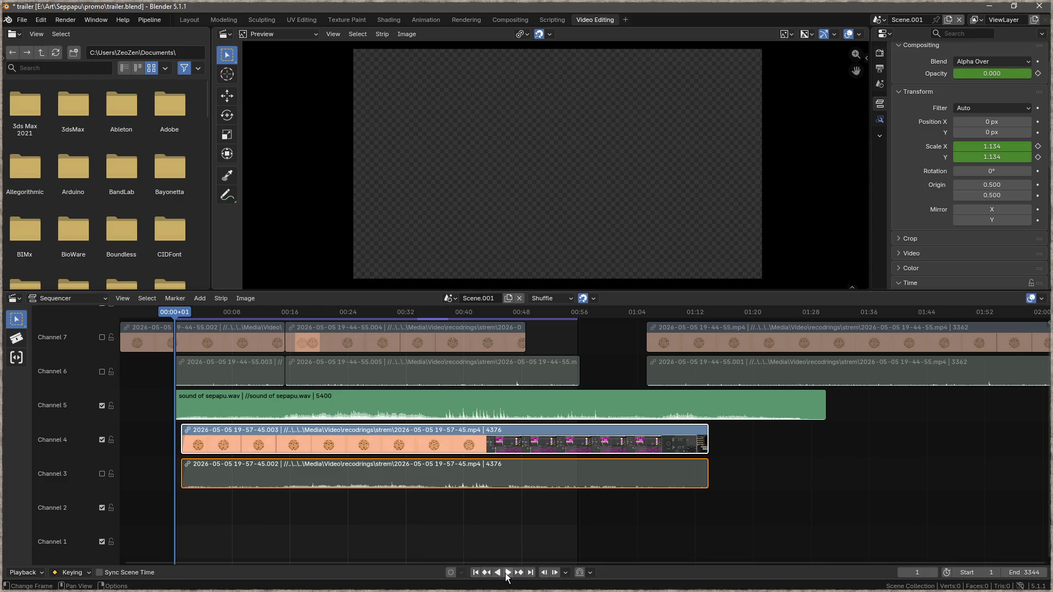
left_click(509, 573)
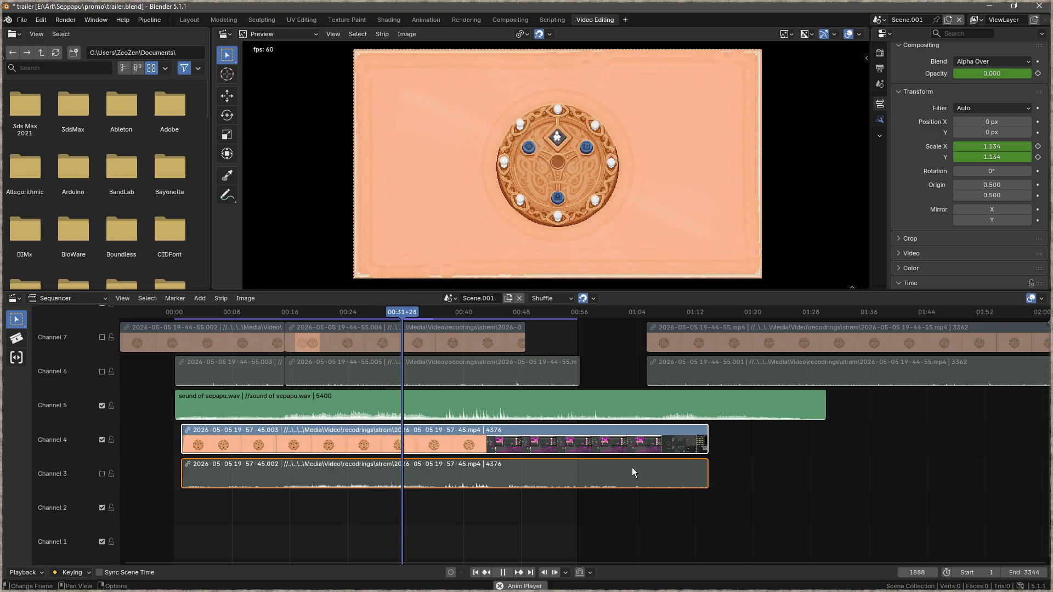
left_click(508, 576)
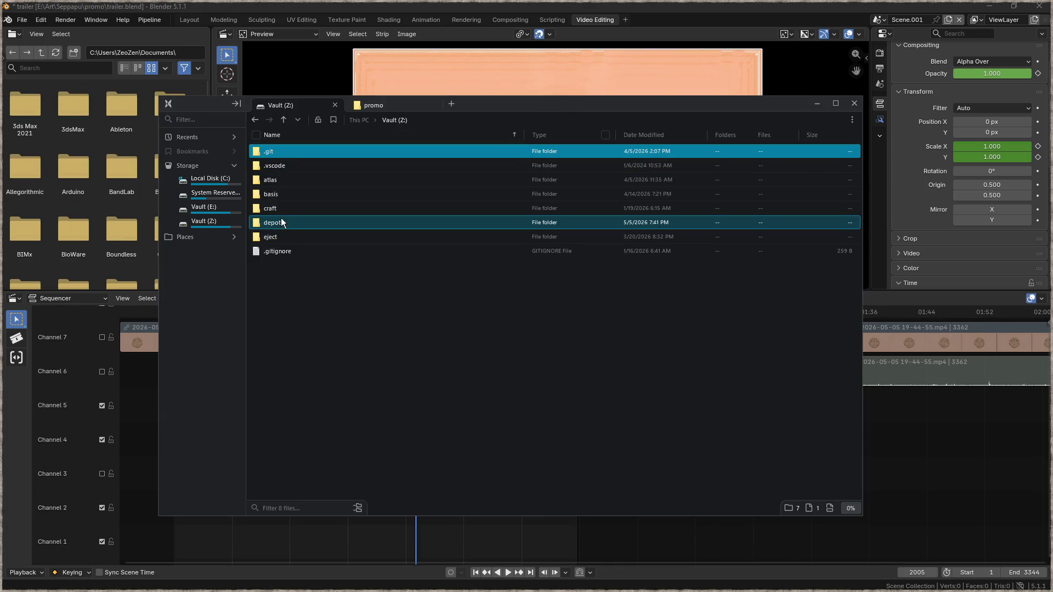
Step: Browse into the sepapu > data > sounds folder in the file manager
double_click(303, 294)
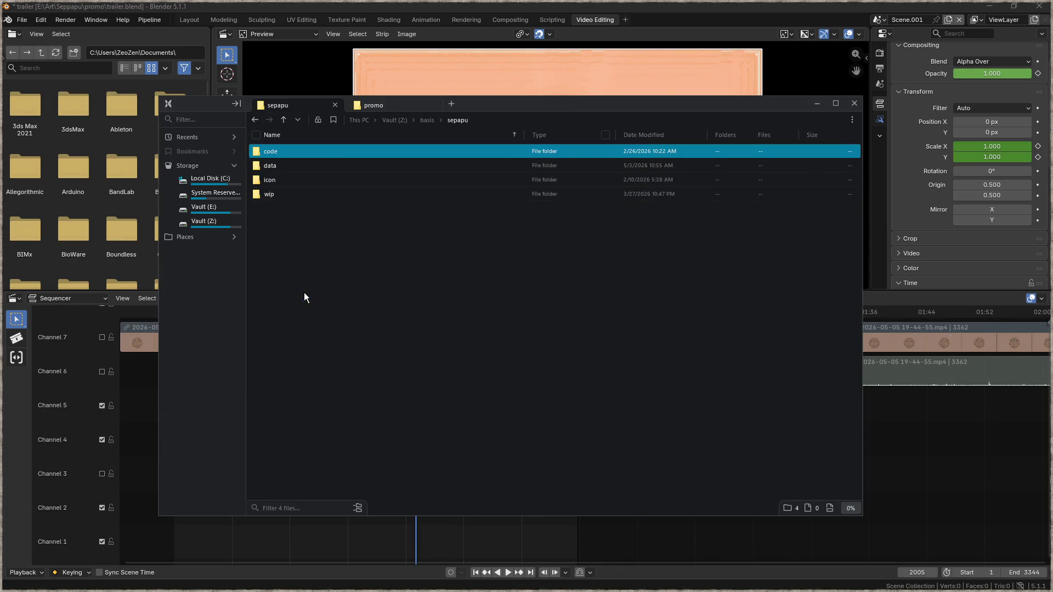
double_click(310, 166)
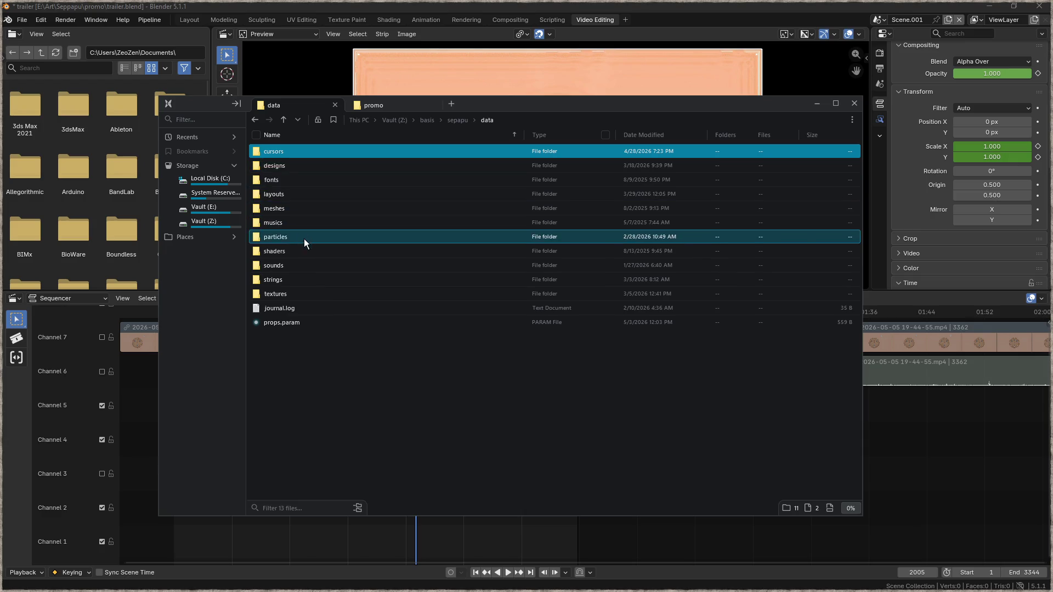
double_click(300, 266)
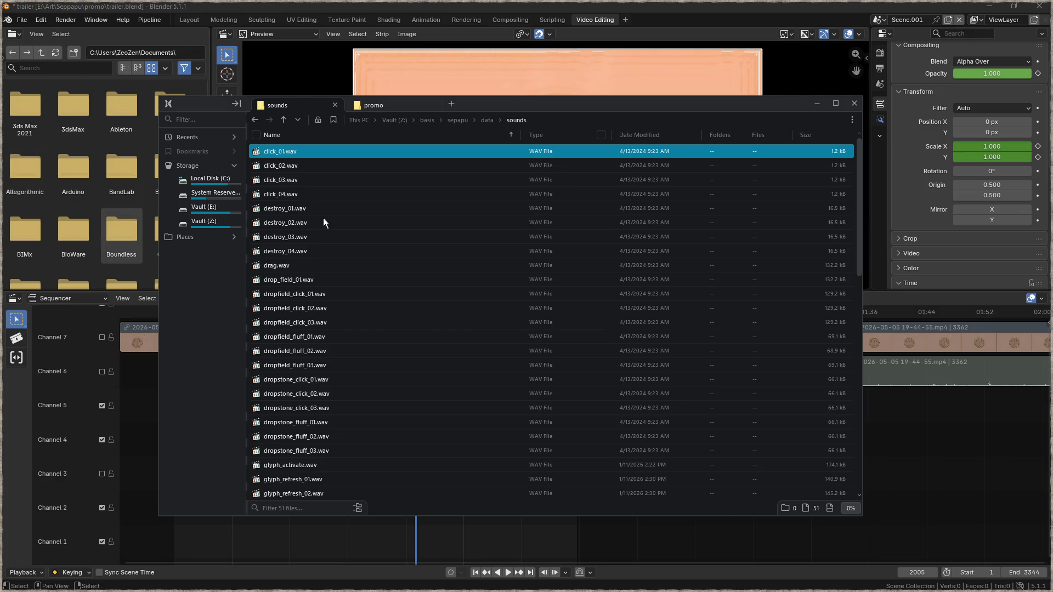
Step: Look through the click sounds, select glyph_activate.wav, then switch back to Blender
left_click(377, 164)
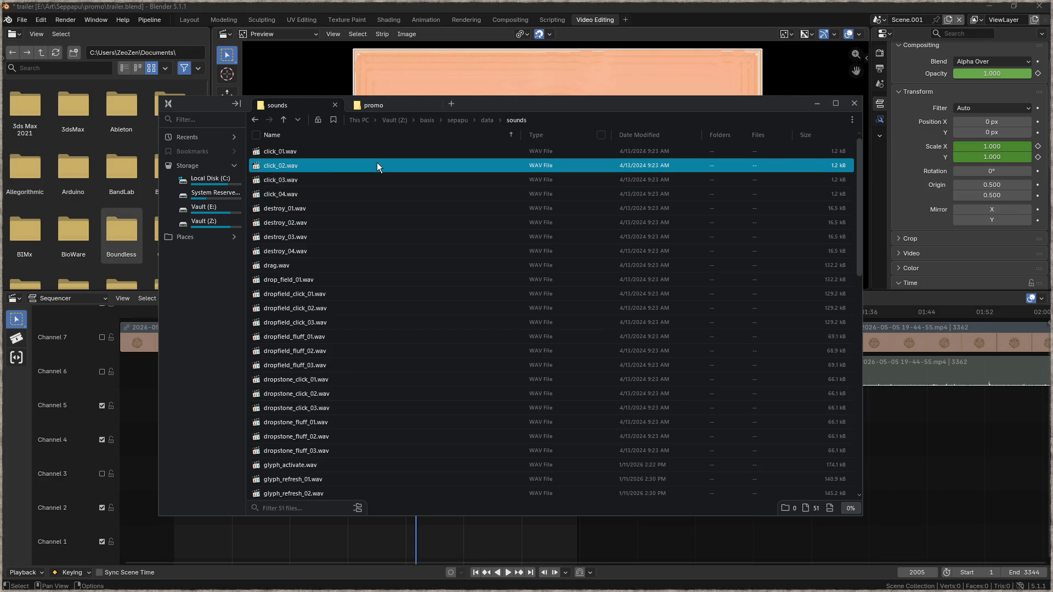
left_click(400, 295)
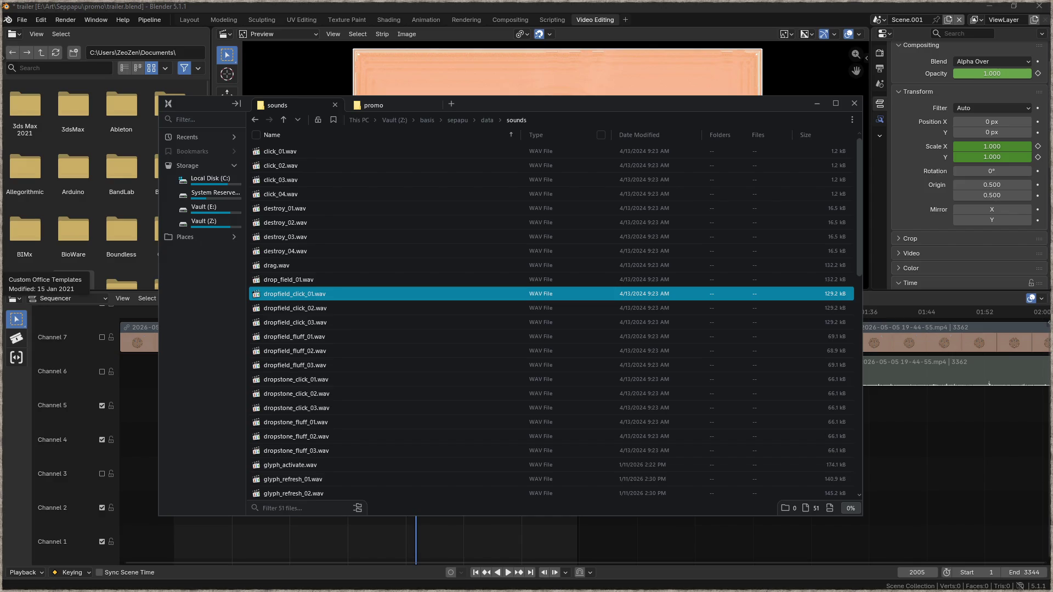
left_click(355, 380)
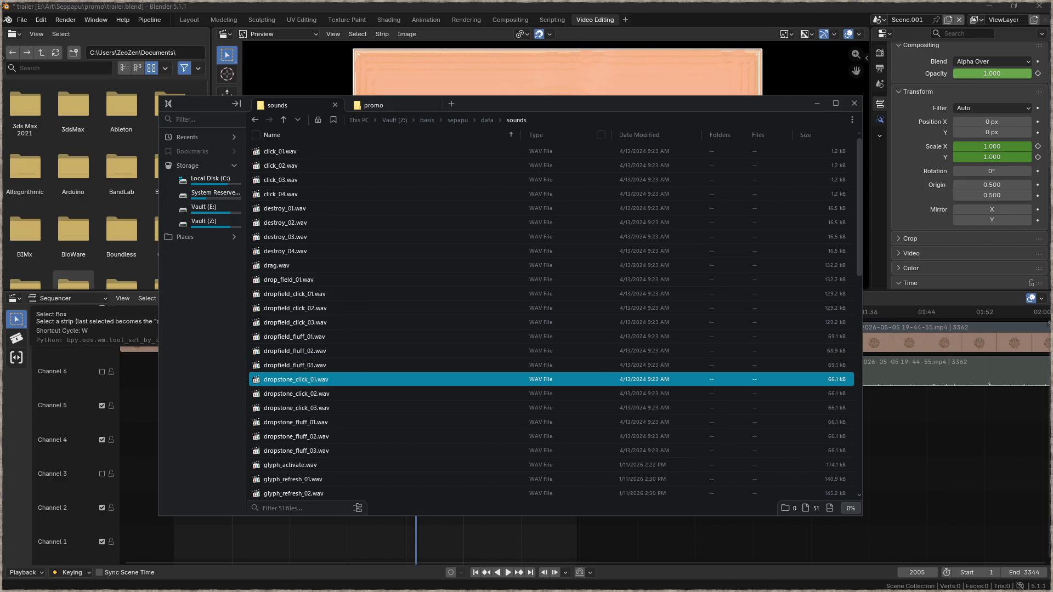
left_click(335, 465)
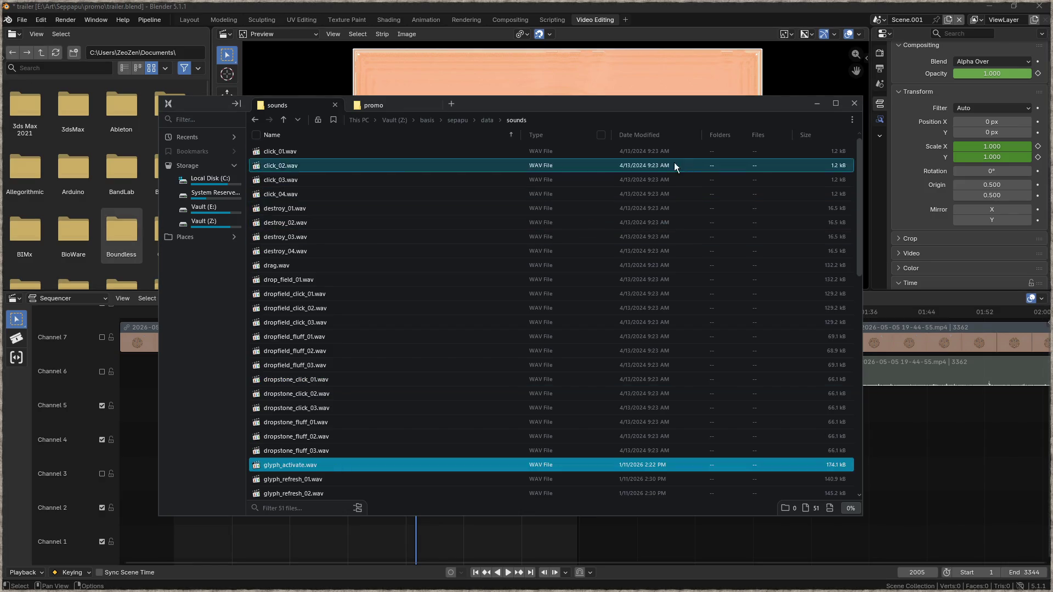
key("alt+Tab")
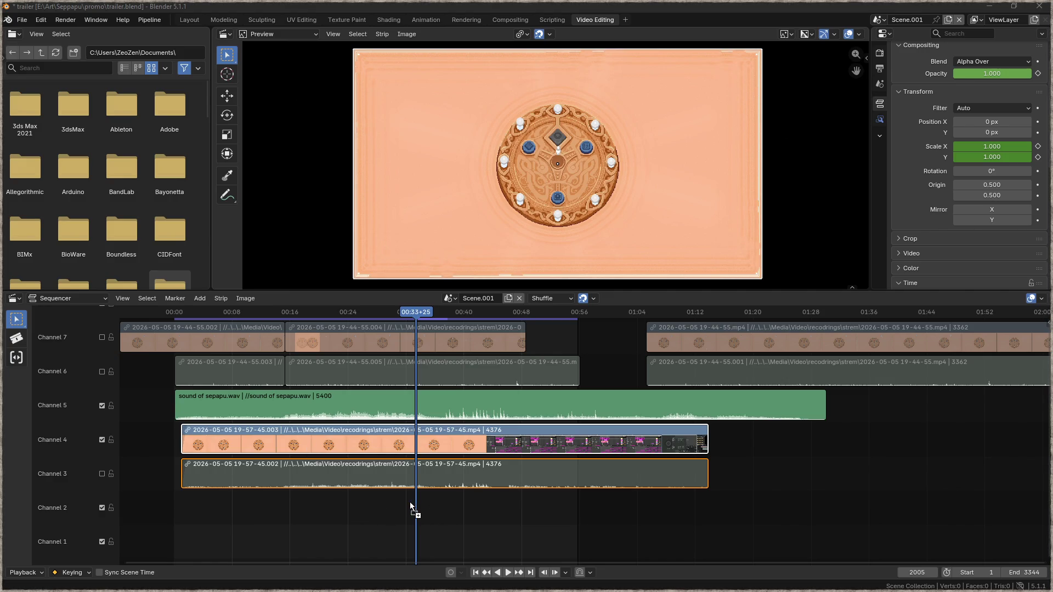
Step: Drop drop_field_01.wav into Channel 2 as a new sound strip
left_click_drag(416, 505, 418, 503)
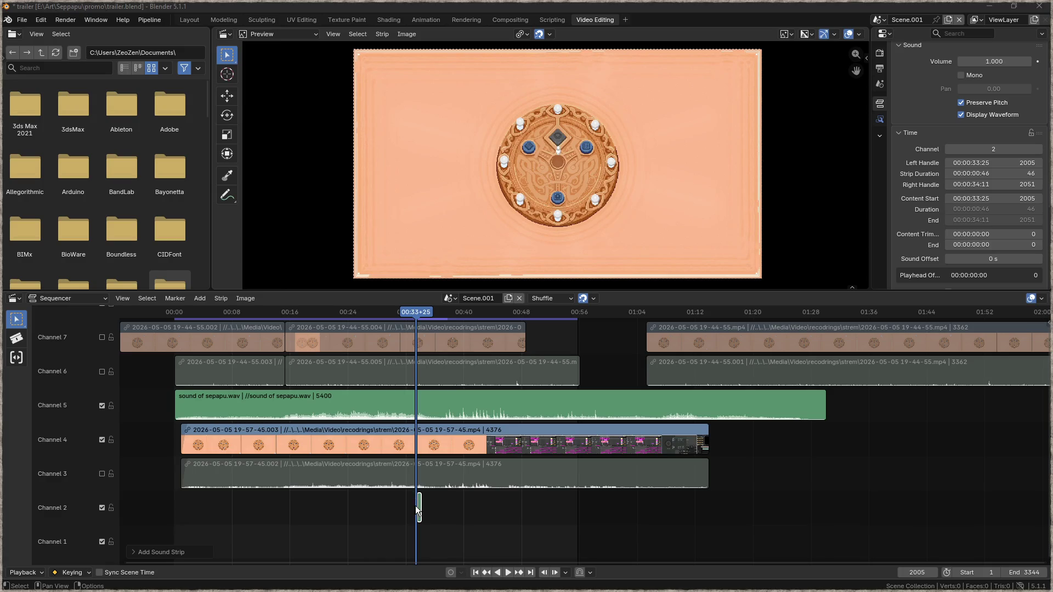
scroll(294, 525, "down", 2)
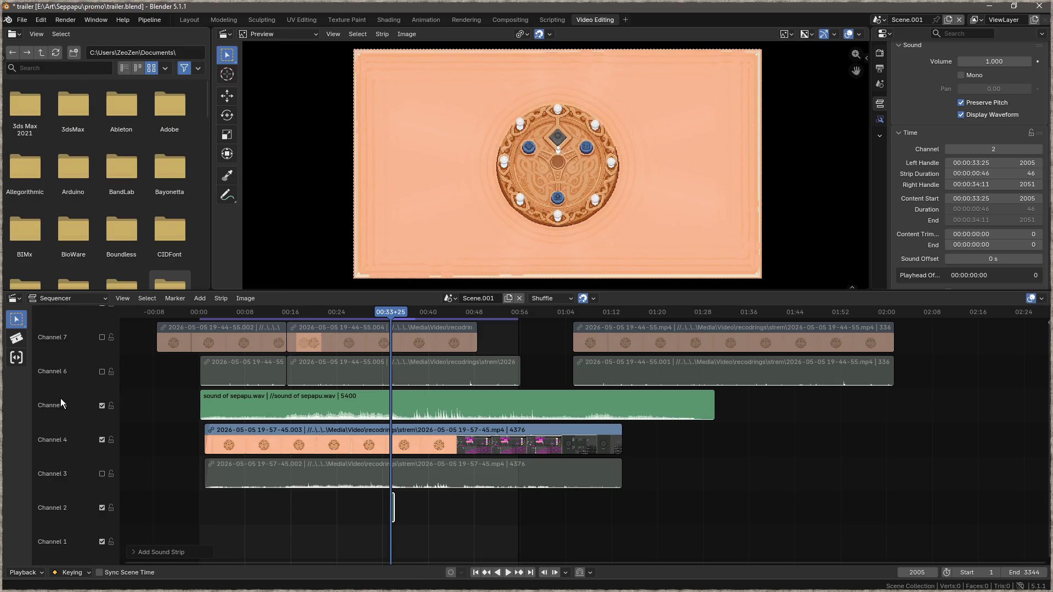
scroll(393, 513, "up", 7)
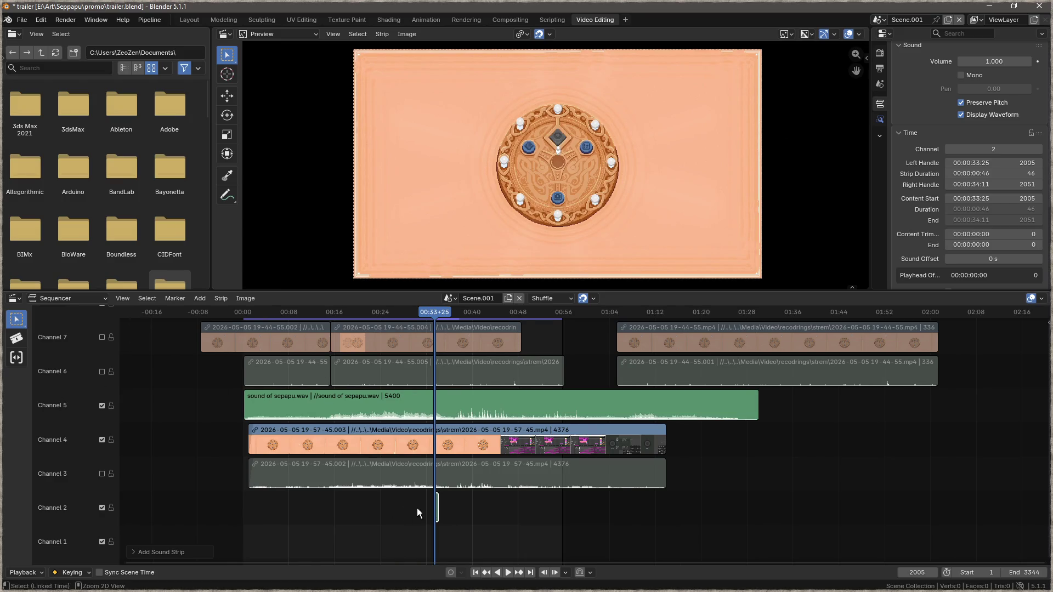
scroll(439, 501, "up", 8)
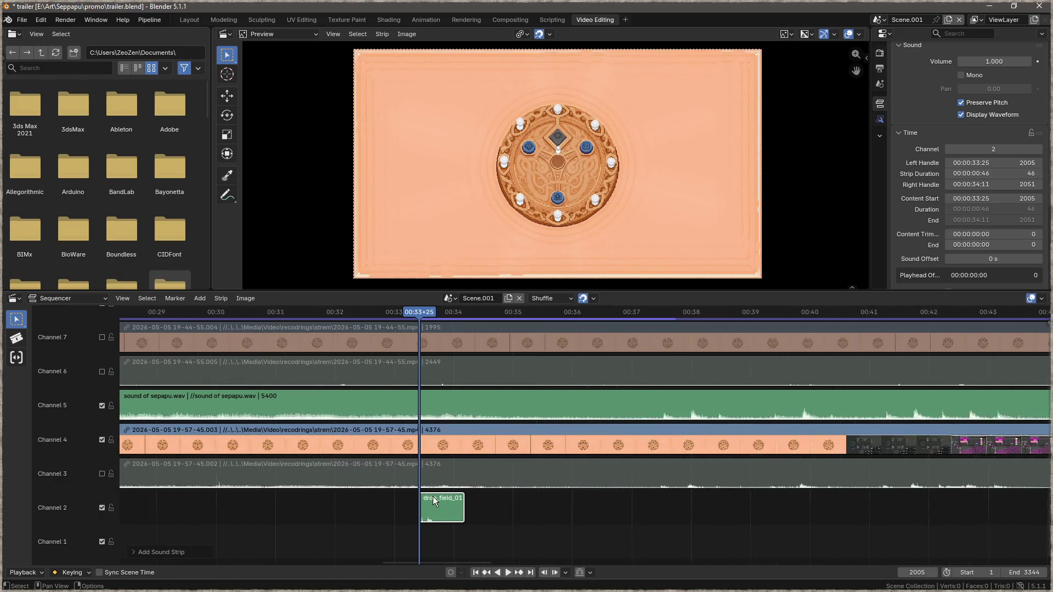
left_click_drag(403, 312, 123, 314)
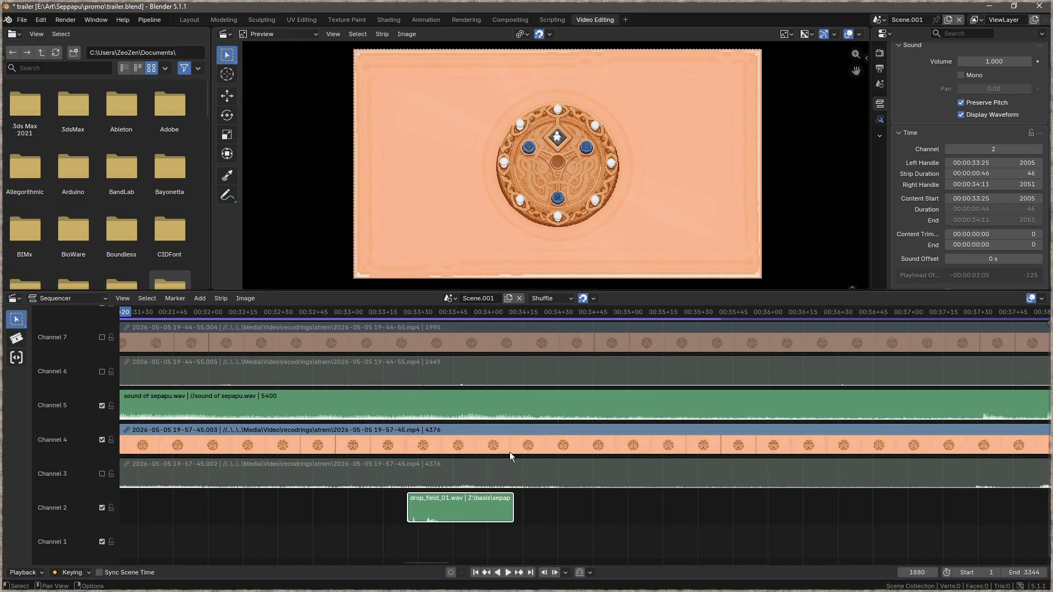
scroll(494, 449, "up", 2)
scroll(481, 460, "down", 3)
middle_click_drag(295, 513, 599, 530)
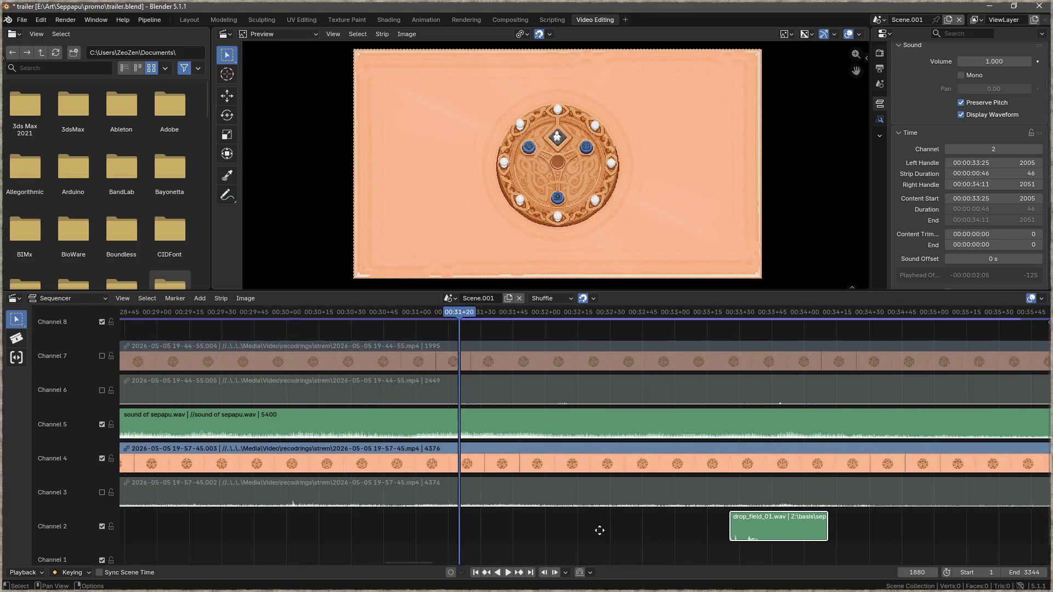
Step: Slide the drop_field_01 strip to start at frame 1802 and play from just before it
mouse_move(472, 318)
left_mouse_down()
mouse_move(219, 315)
mouse_move(291, 326)
left_mouse_up()
left_click_drag(771, 531, 321, 524)
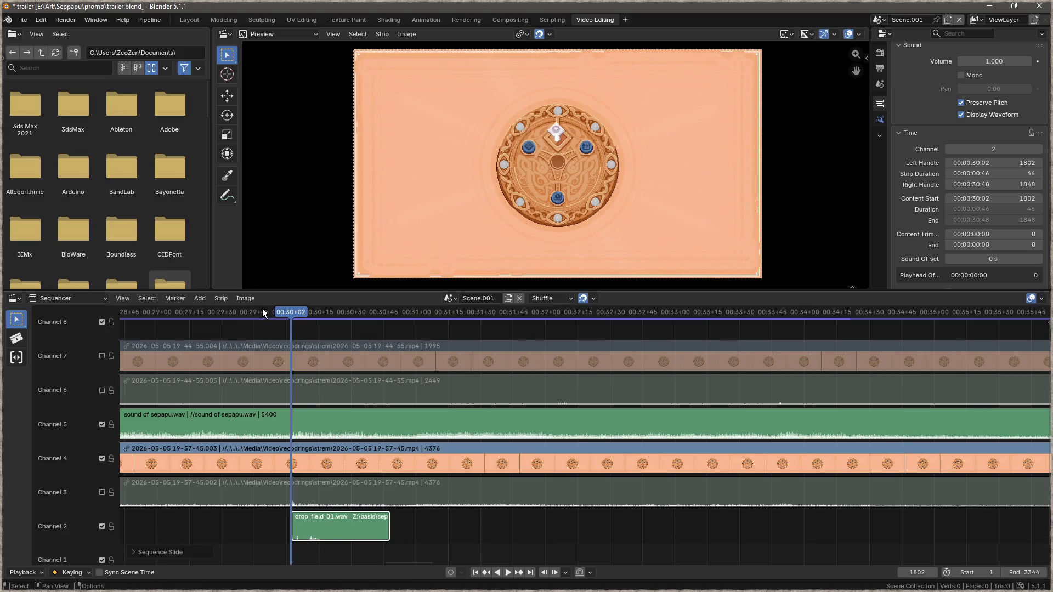
key("Page_Down")
scroll(305, 426, "down", 1)
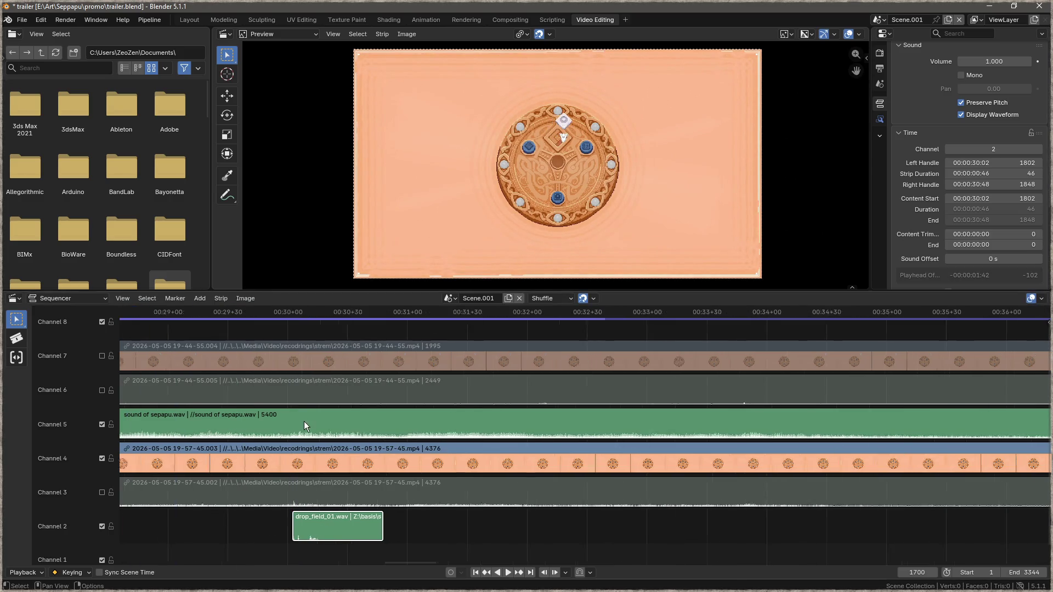
scroll(297, 417, "down", 4)
scroll(384, 362, "up", 5, "ctrl")
left_click_drag(476, 313, 358, 312)
key("space")
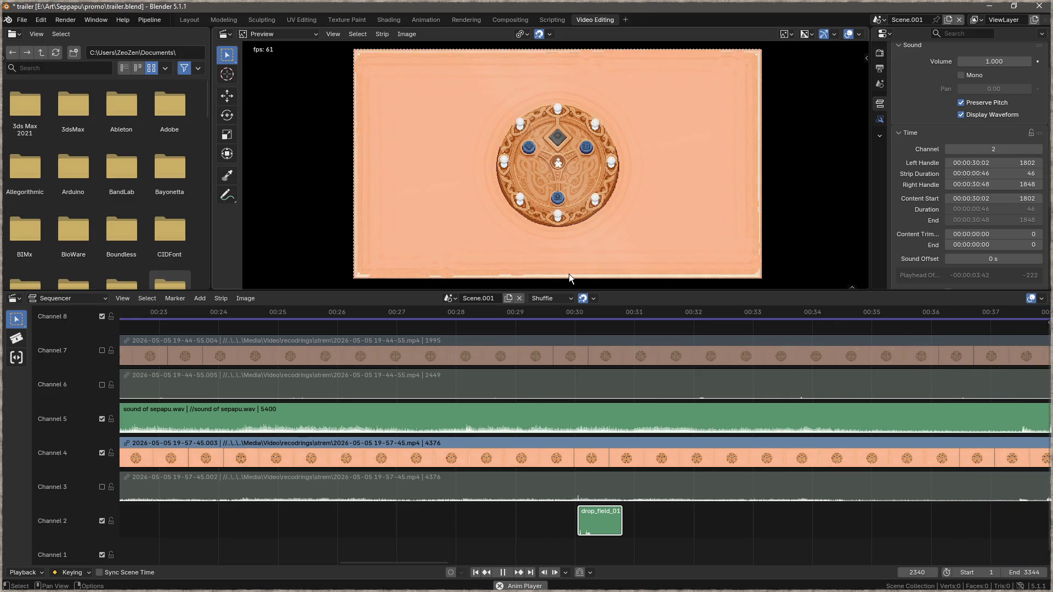
Step: Replay the clip's ending and park the playhead at frame 2248 (00:37+28)
key("space")
scroll(683, 459, "down", 5, "ctrl")
scroll(675, 454, "down", 2, "ctrl")
scroll(630, 458, "down", 2)
scroll(642, 453, "down", 4, "ctrl")
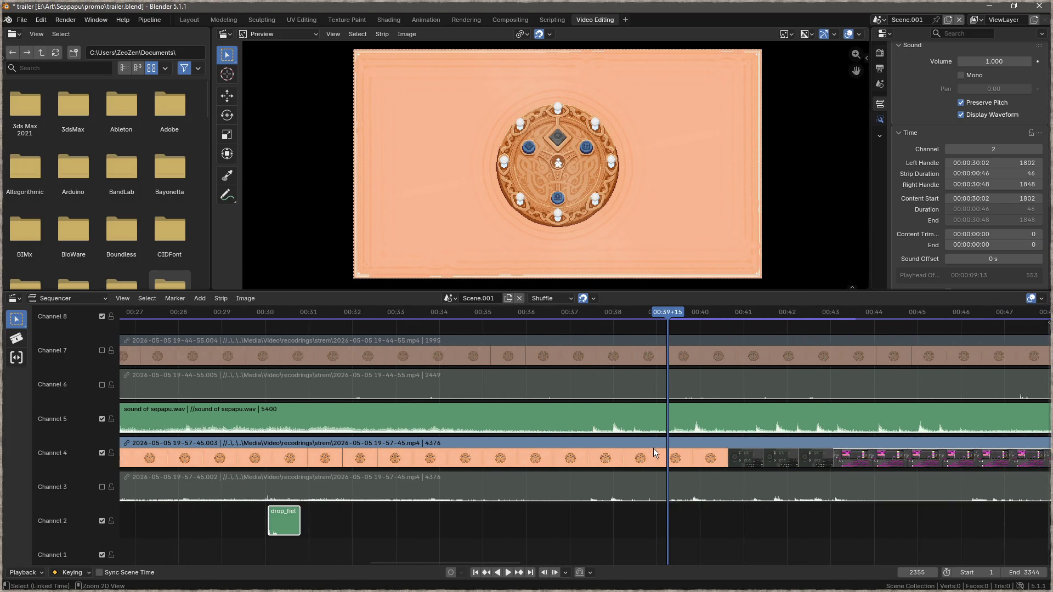
mouse_move(665, 320)
left_mouse_down()
mouse_move(504, 307)
mouse_move(440, 315)
left_mouse_up()
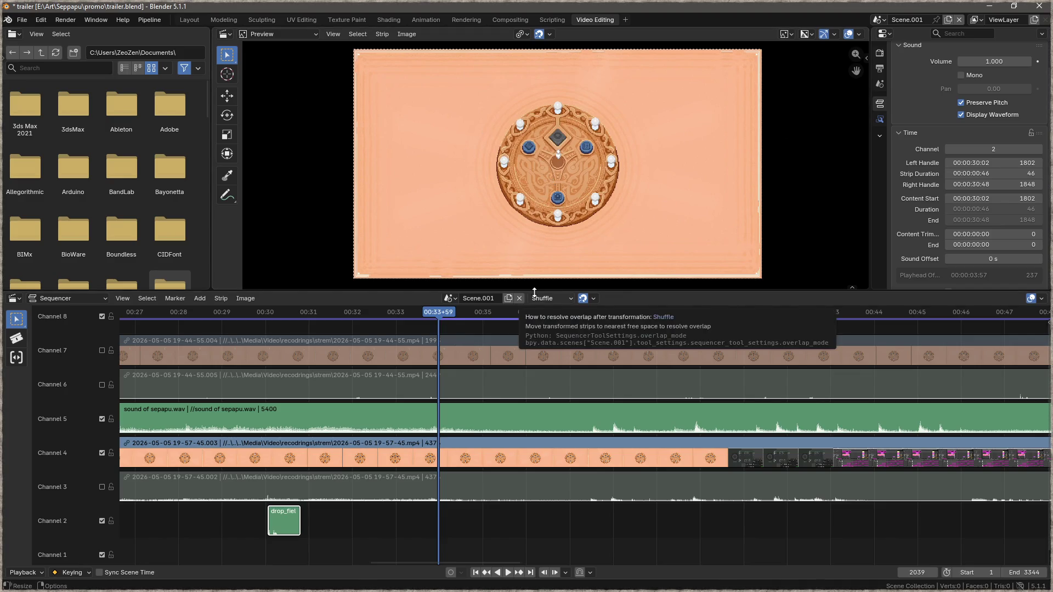
key("space")
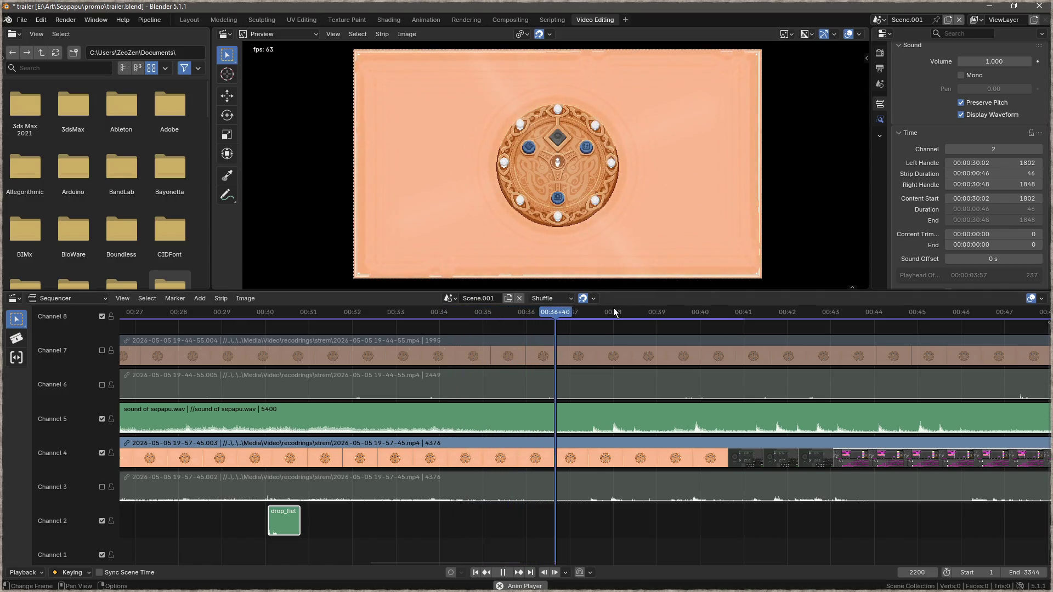
key("space")
left_click_drag(605, 317, 590, 314)
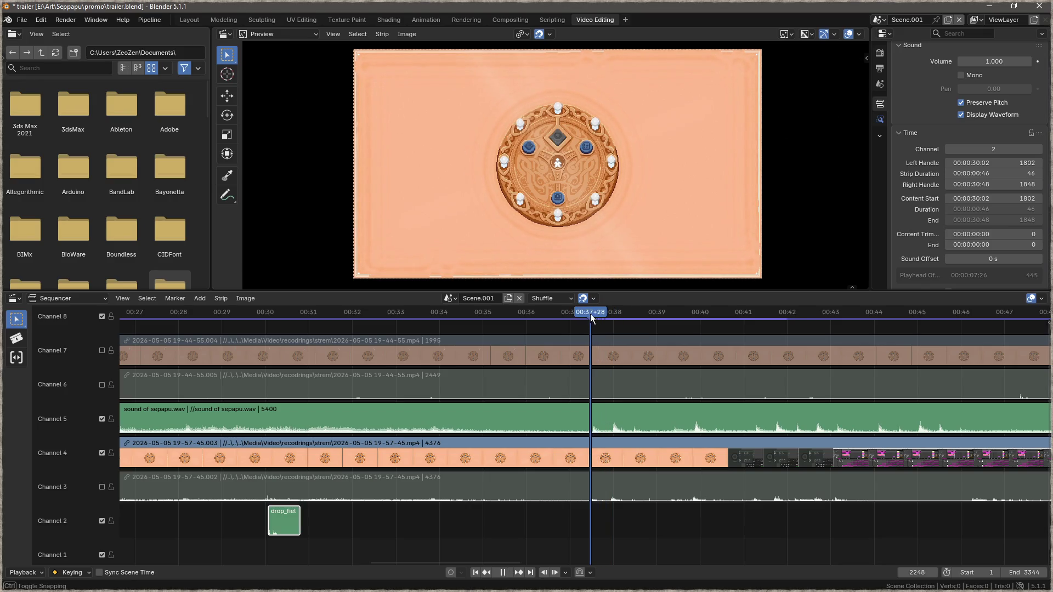
Step: Split the gameplay clip and audio at frame 2248 and remove the parts after the cut
left_click(587, 452)
key("k")
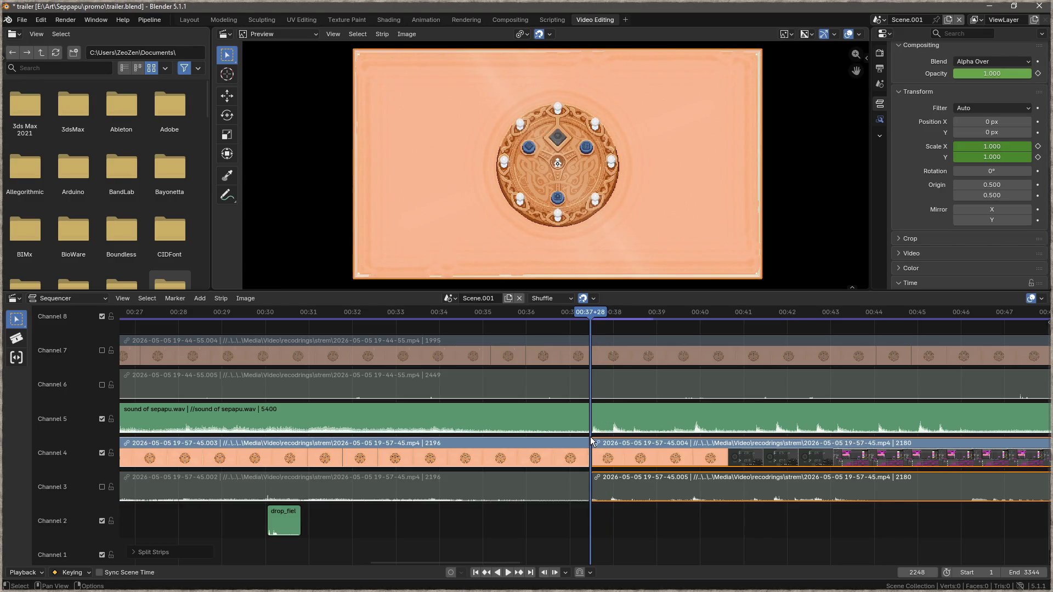
key("Delete")
left_click(542, 482)
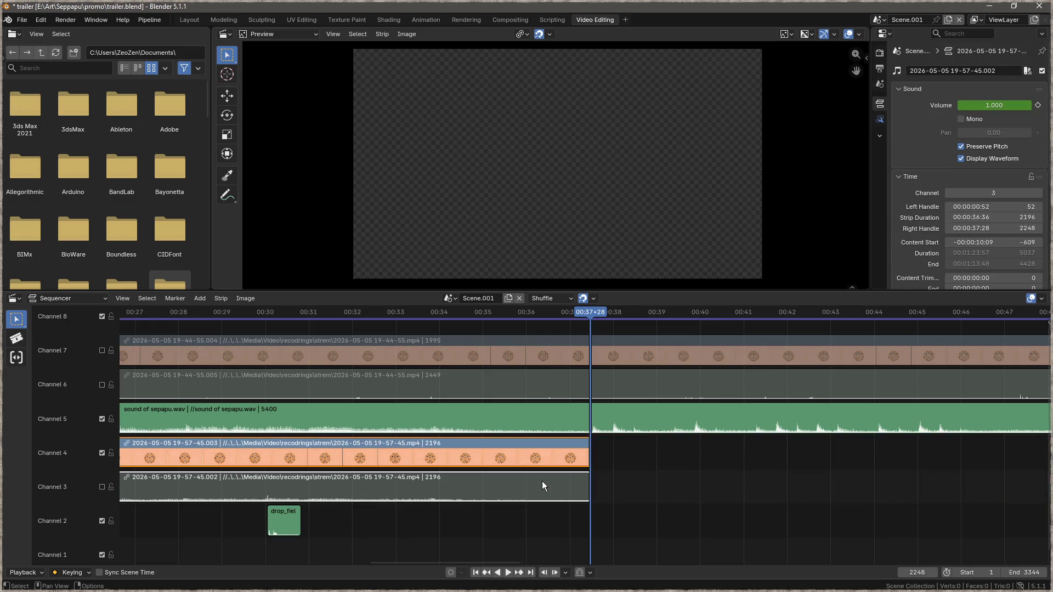
right_click(191, 488)
mouse_move(191, 489)
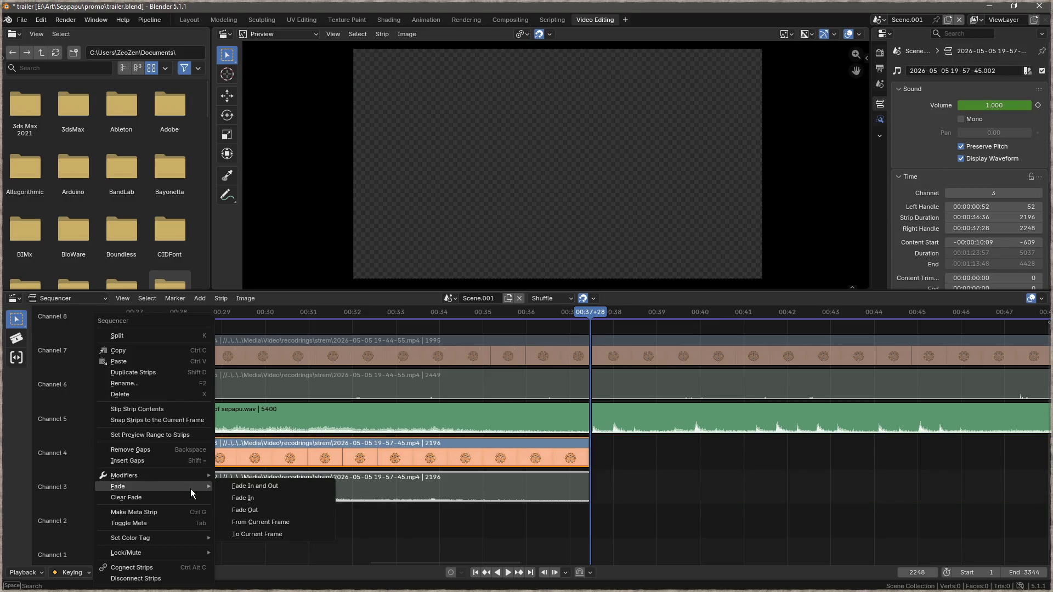
left_click(154, 396)
key("ctrl+z")
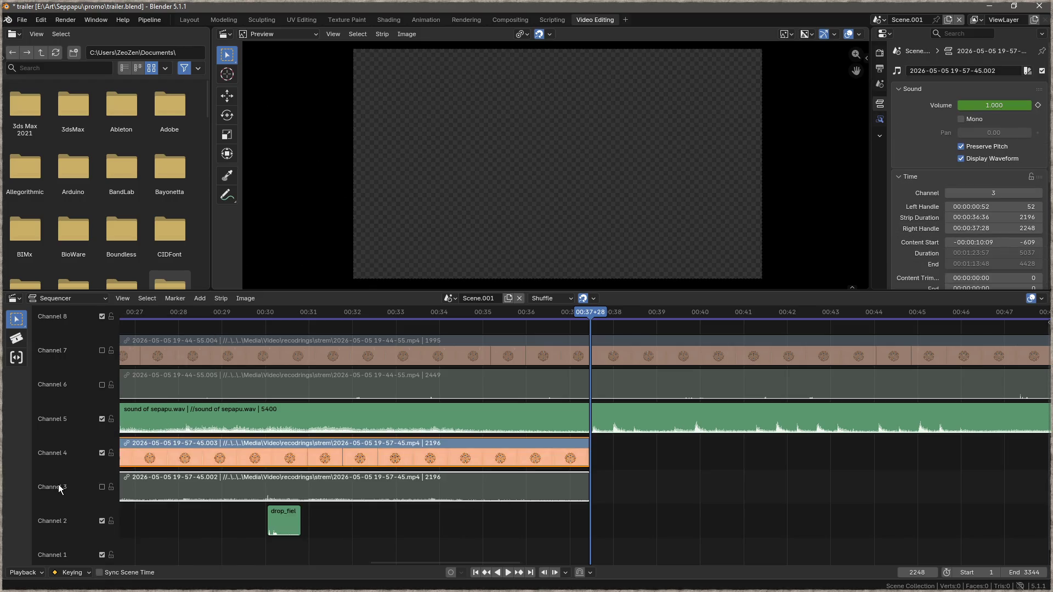
Step: Unlock the strips, then test deleting and restoring the Channel 4 gameplay clip
right_click(178, 479)
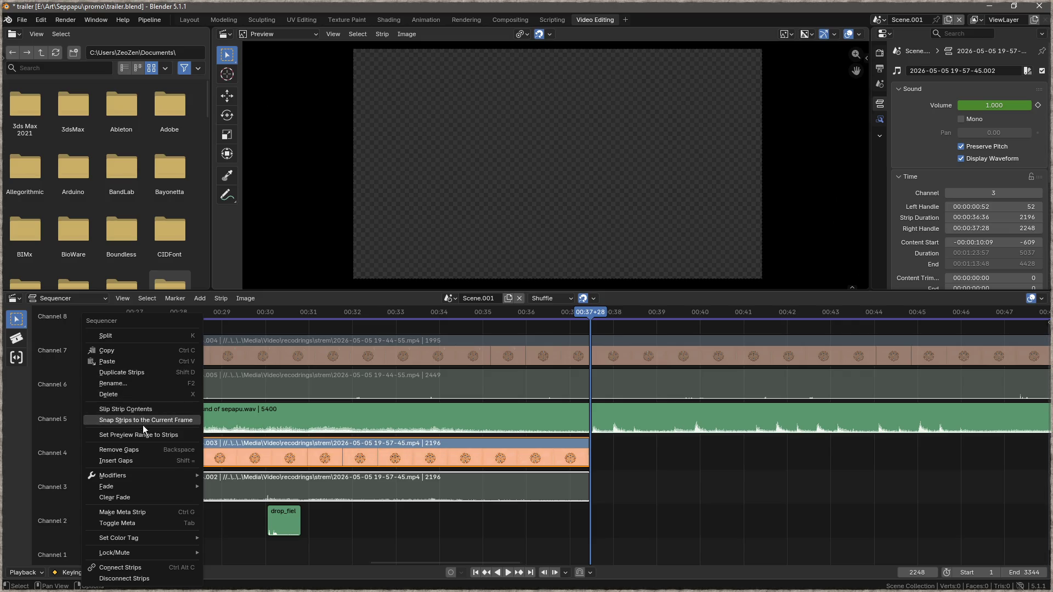
mouse_move(140, 477)
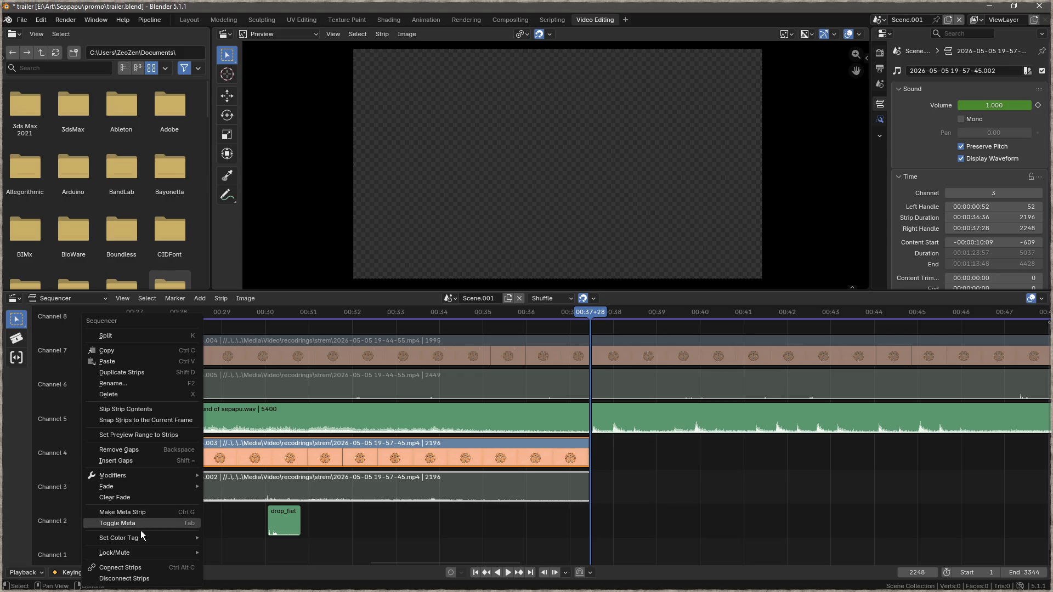
mouse_move(141, 558)
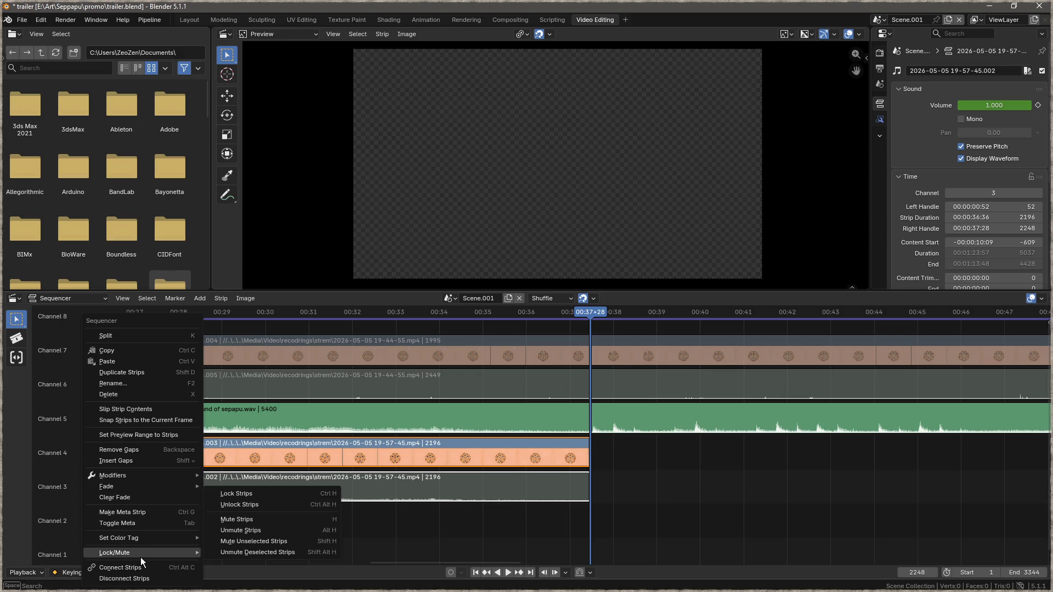
left_click(258, 505)
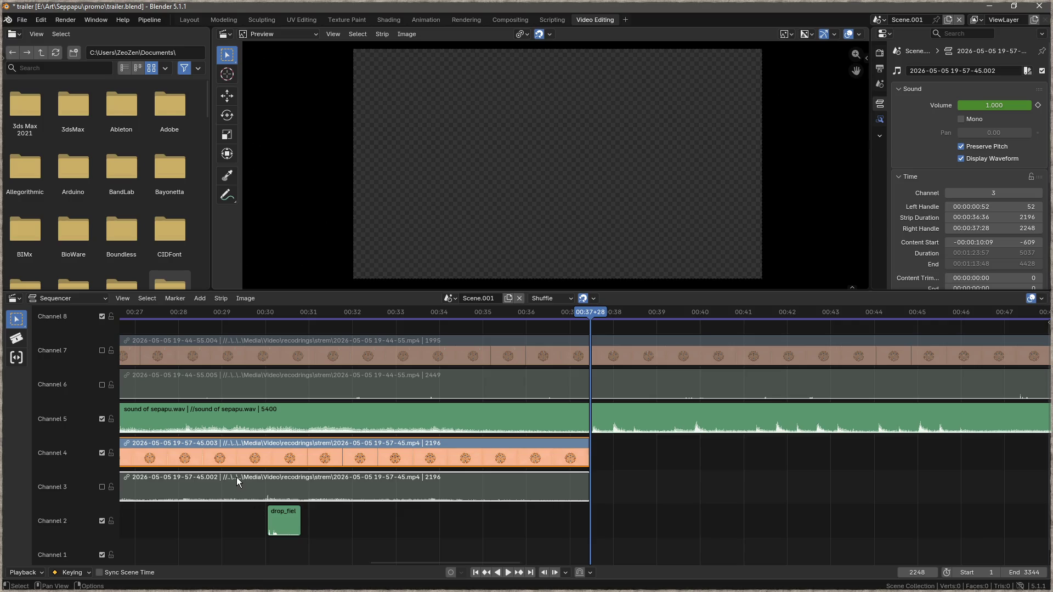
left_click(304, 453, "shift")
key("Delete")
key("ctrl+z")
right_click(221, 485)
Step: Disconnect the trimmed clip from its audio and delete the Channel 3 audio strip
mouse_move(222, 471)
left_click(191, 514)
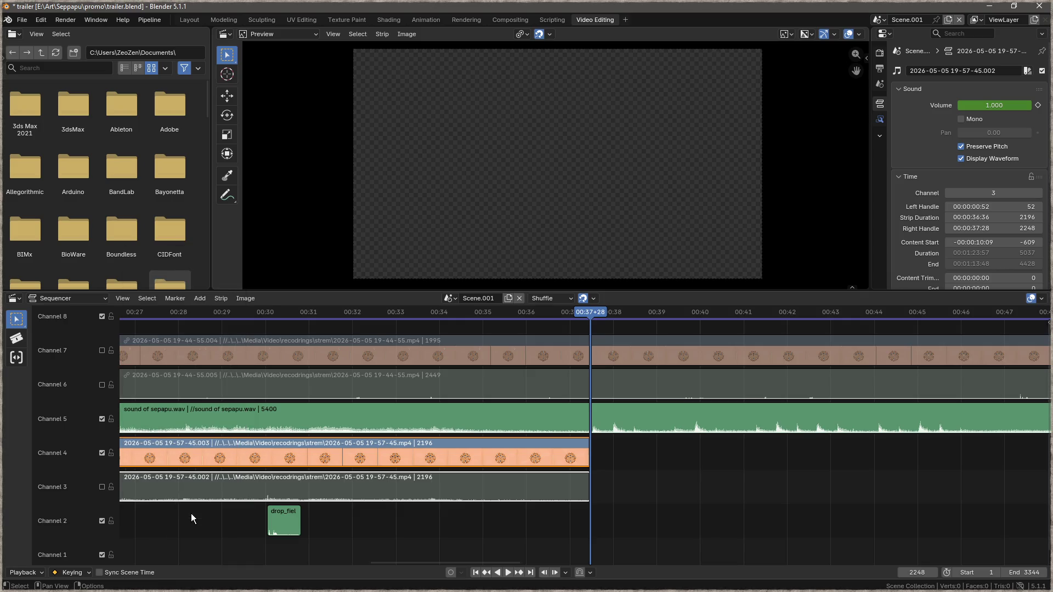
key("Delete")
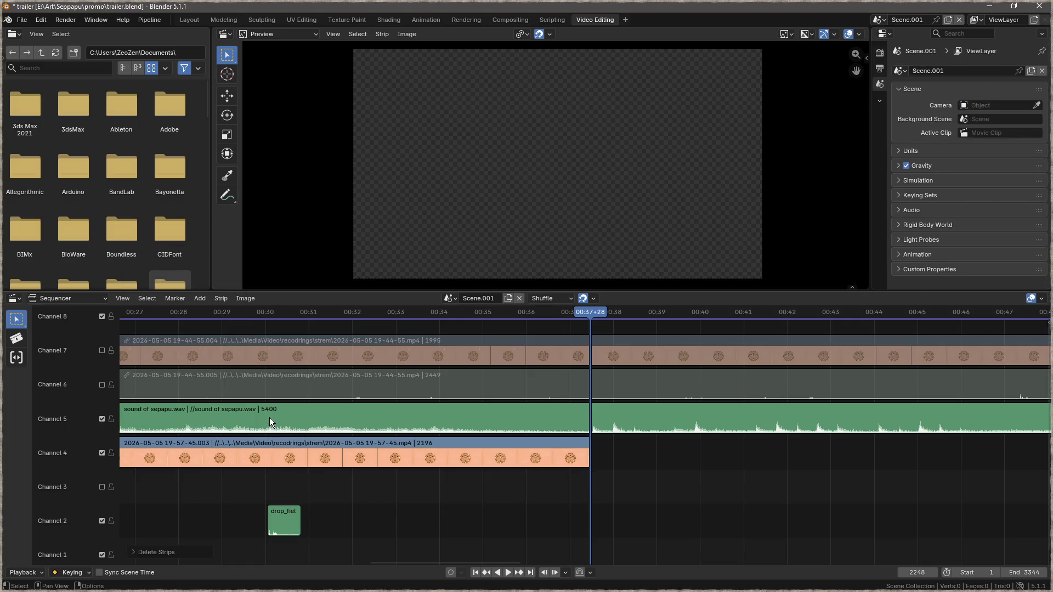
Step: Delete the Channel 6 and 7 clips and start moving the sepapu.wav music strip up
left_click(278, 384)
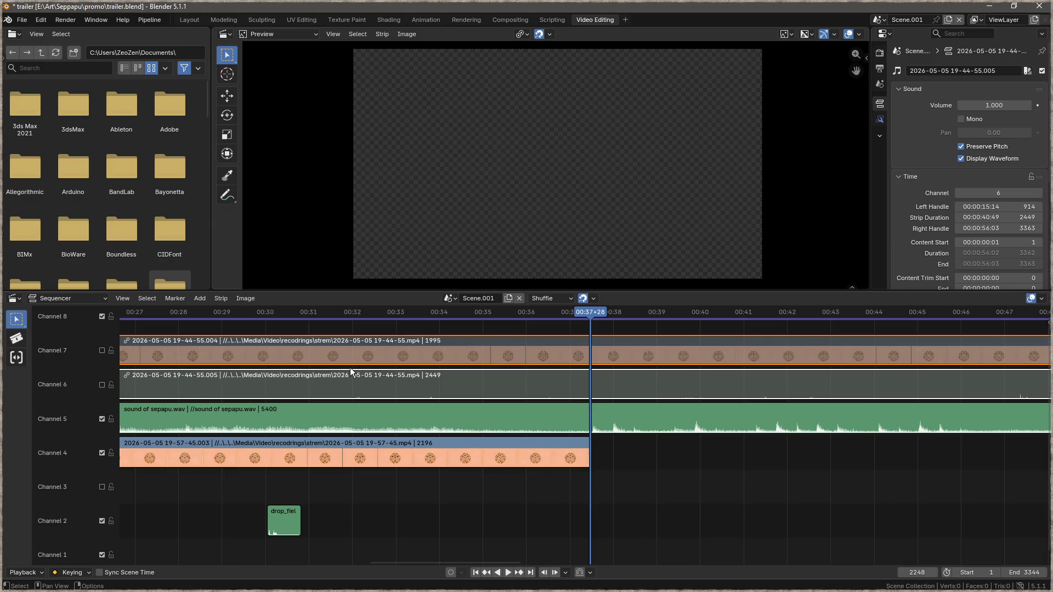
key("Delete")
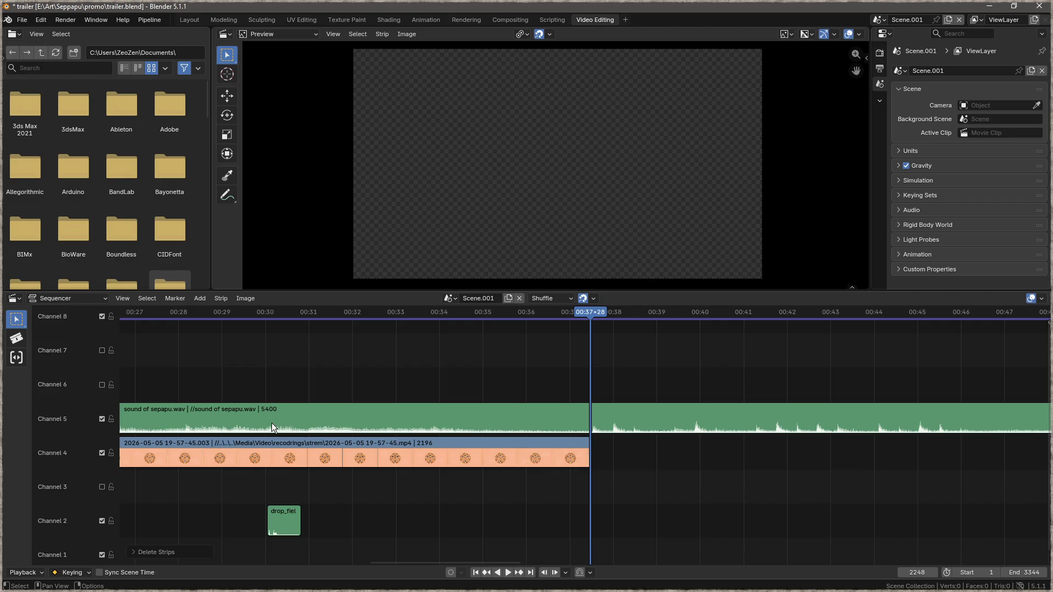
mouse_move(265, 421)
left_mouse_down()
mouse_move(258, 318)
mouse_move(260, 586)
left_mouse_up()
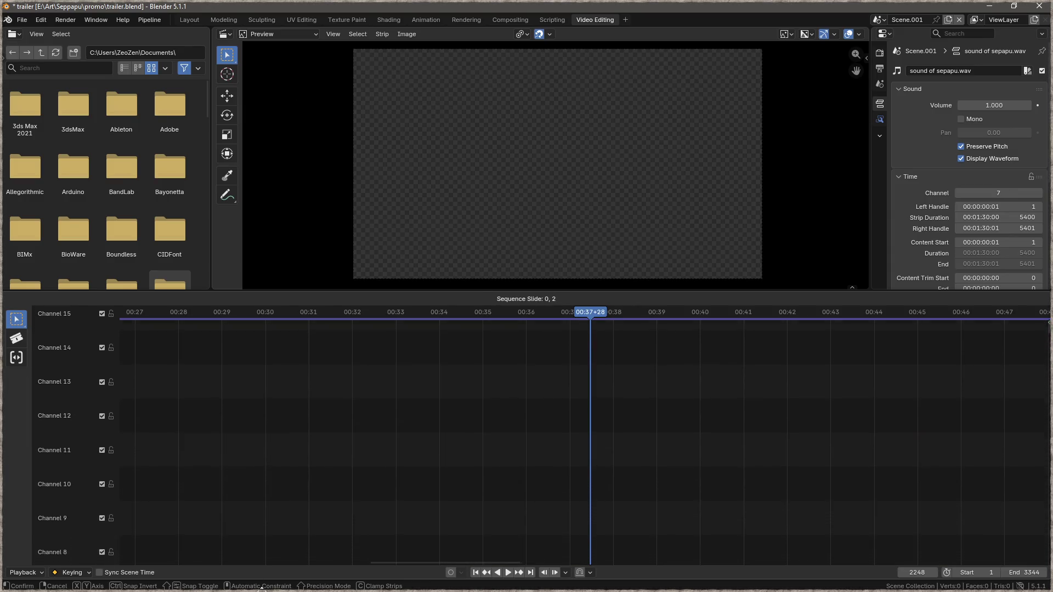
left_click_drag(262, 588, 262, 588)
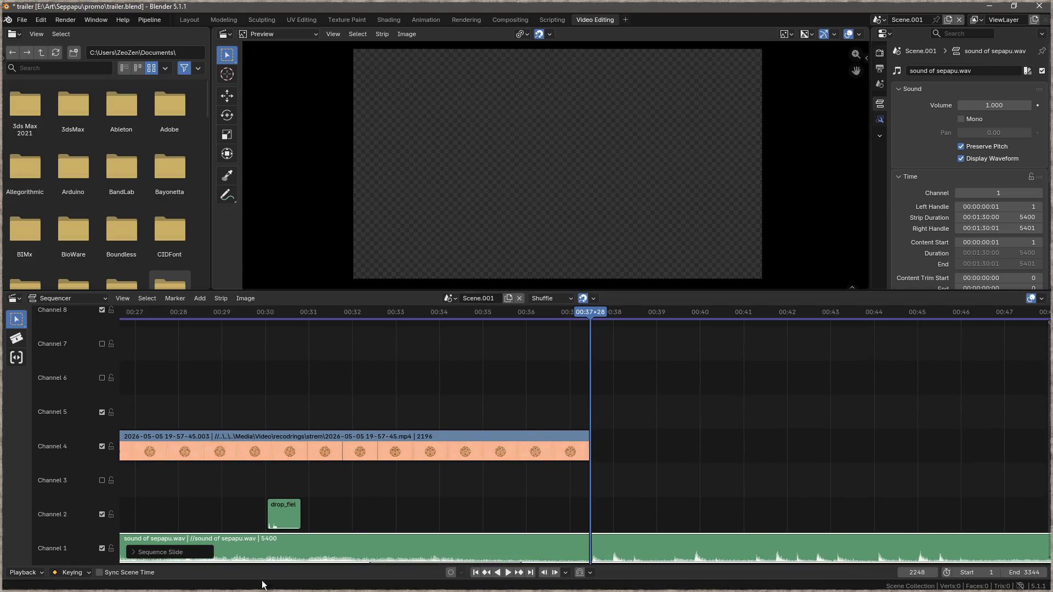
left_click(281, 314)
key("space")
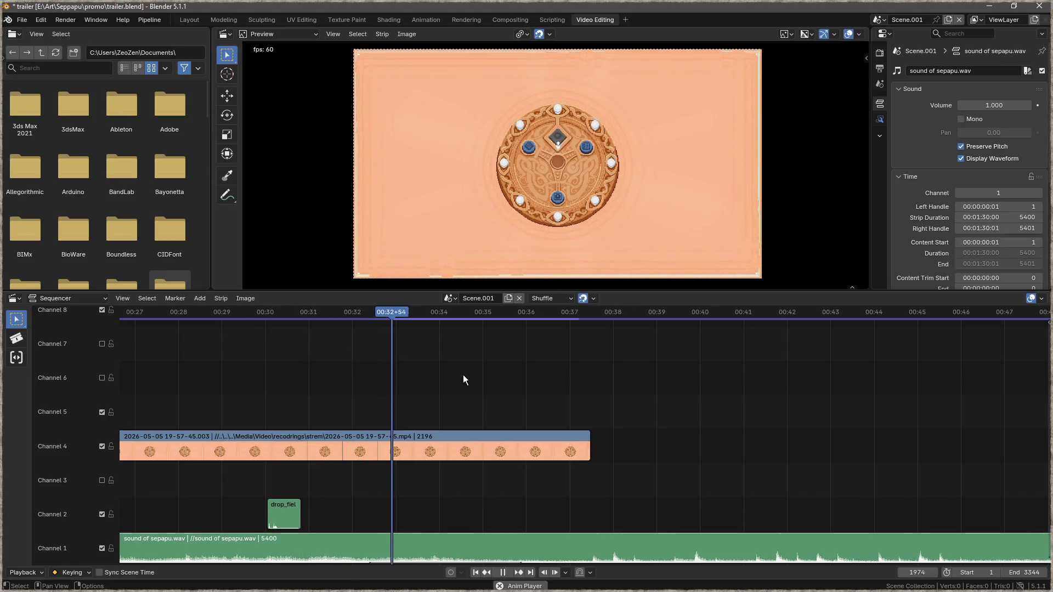
right_click(598, 413)
key("space")
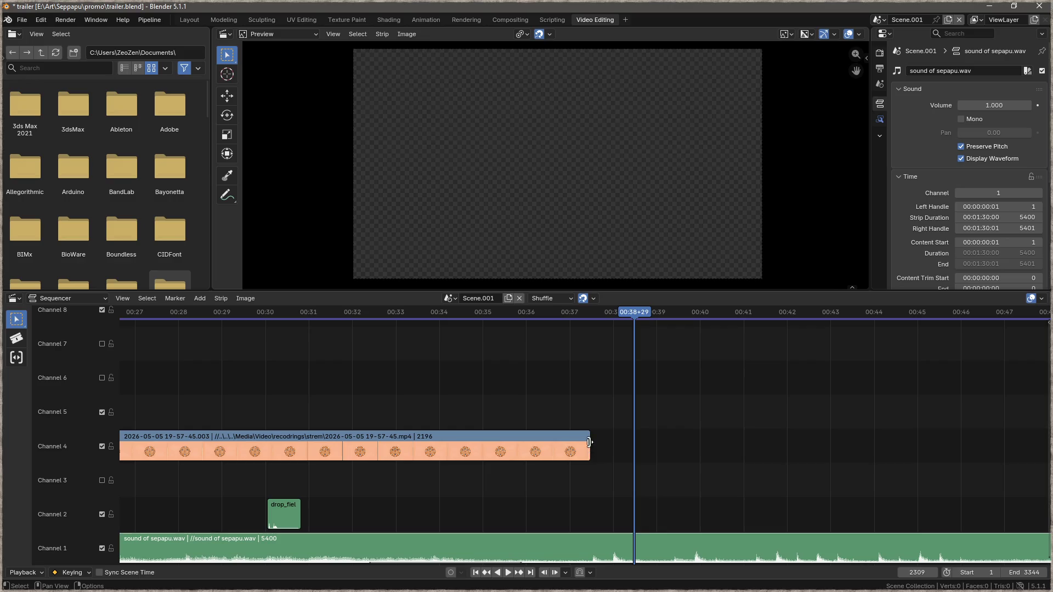
left_click_drag(589, 312, 269, 337)
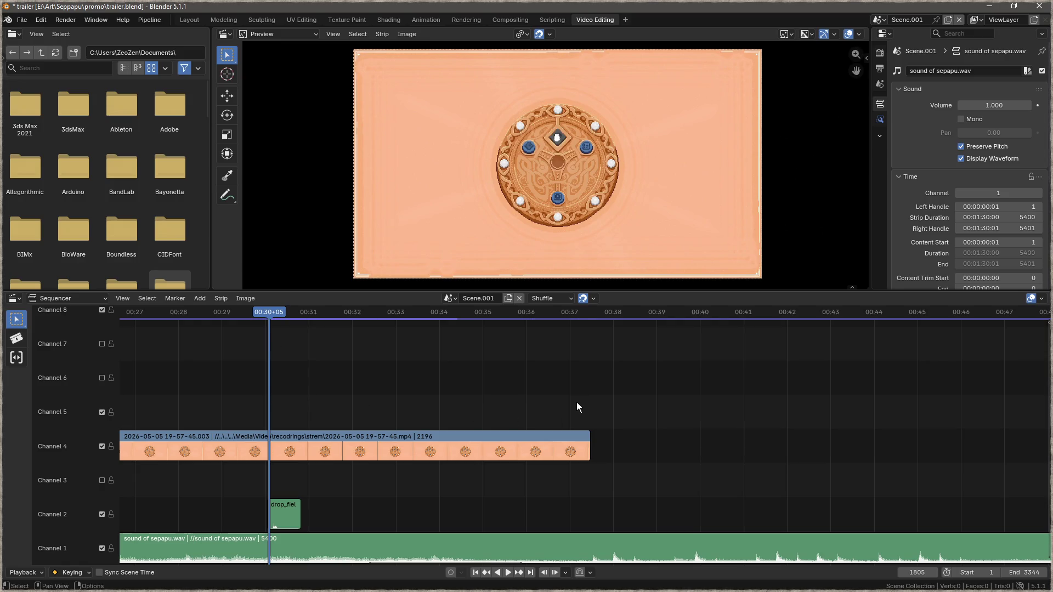
scroll(926, 179, "down", 6)
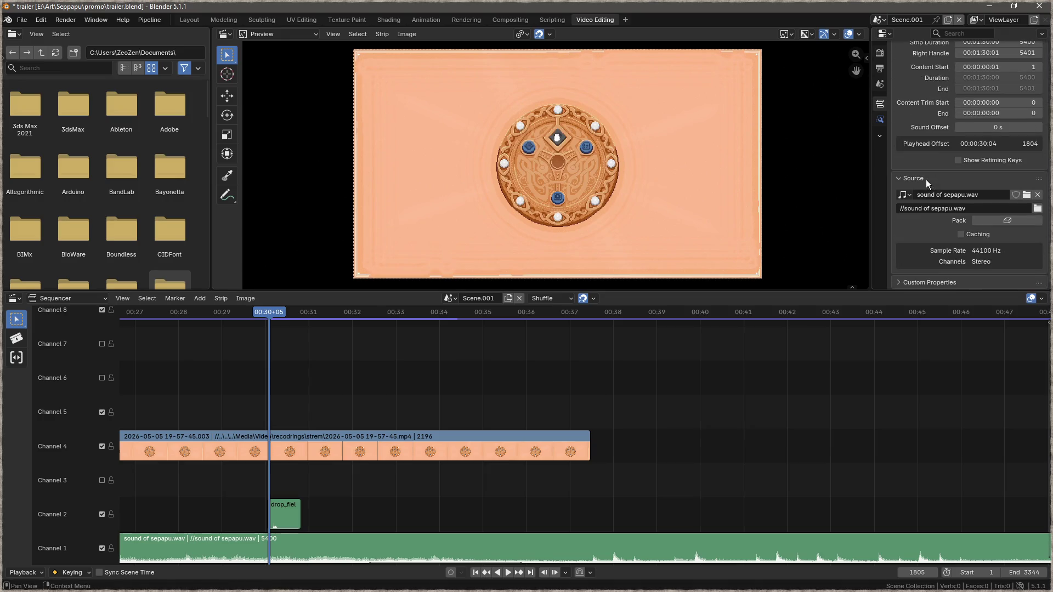
Step: Add a Fade Out to the channel 4 gameplay clip
left_click(538, 437)
right_click(538, 437)
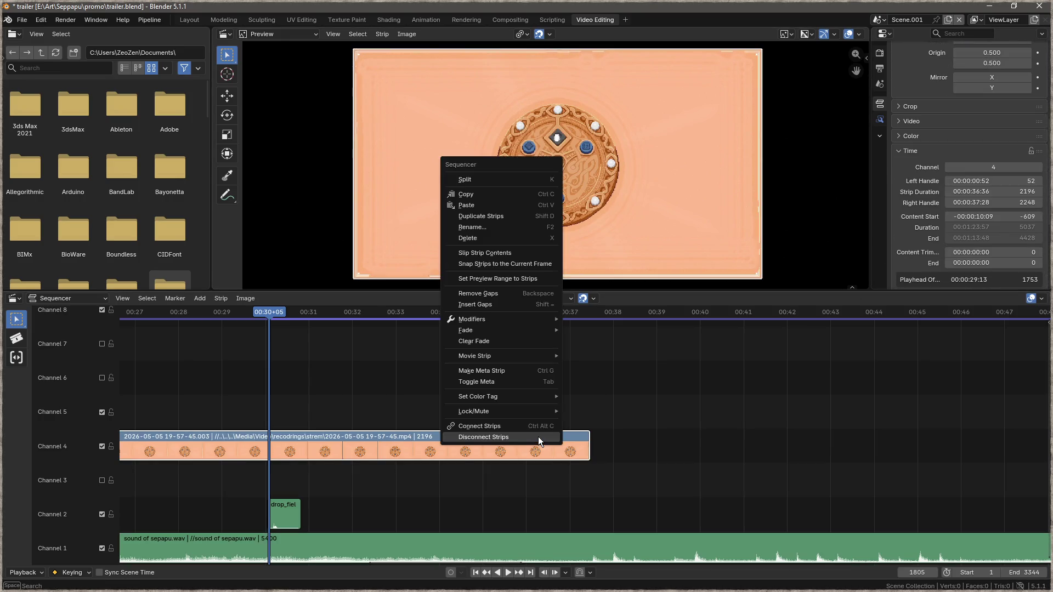
mouse_move(535, 329)
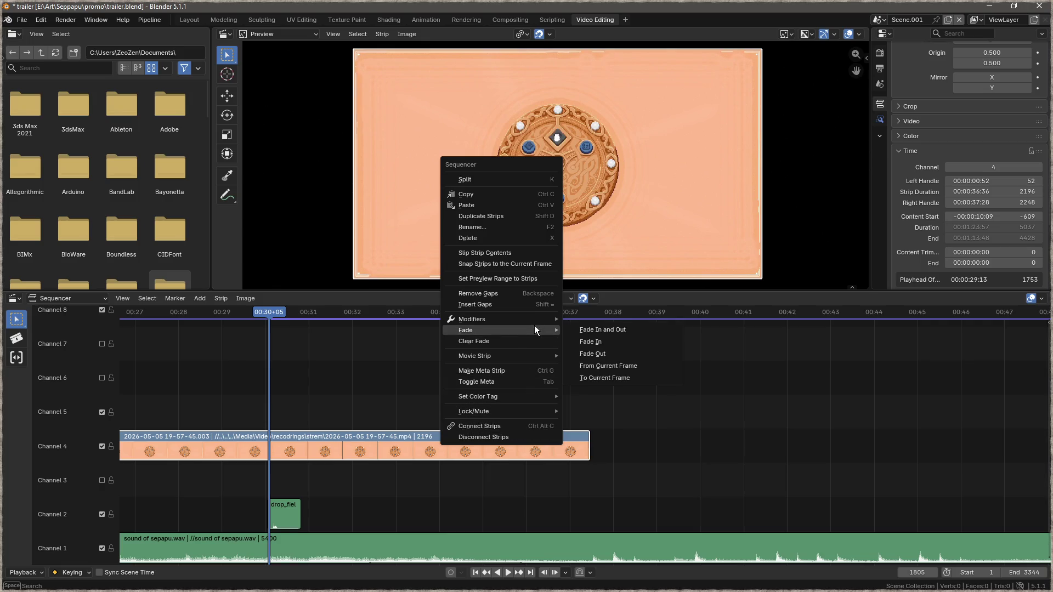
left_click(585, 353)
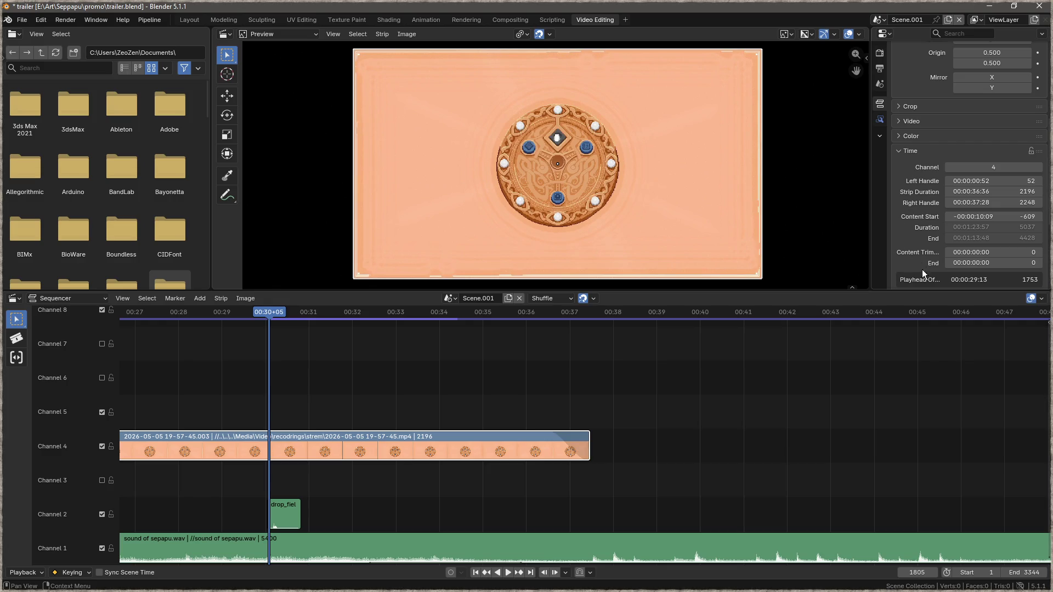
Step: Add a Brightness/Contrast modifier to the gameplay strip and play it back
right_click(575, 442)
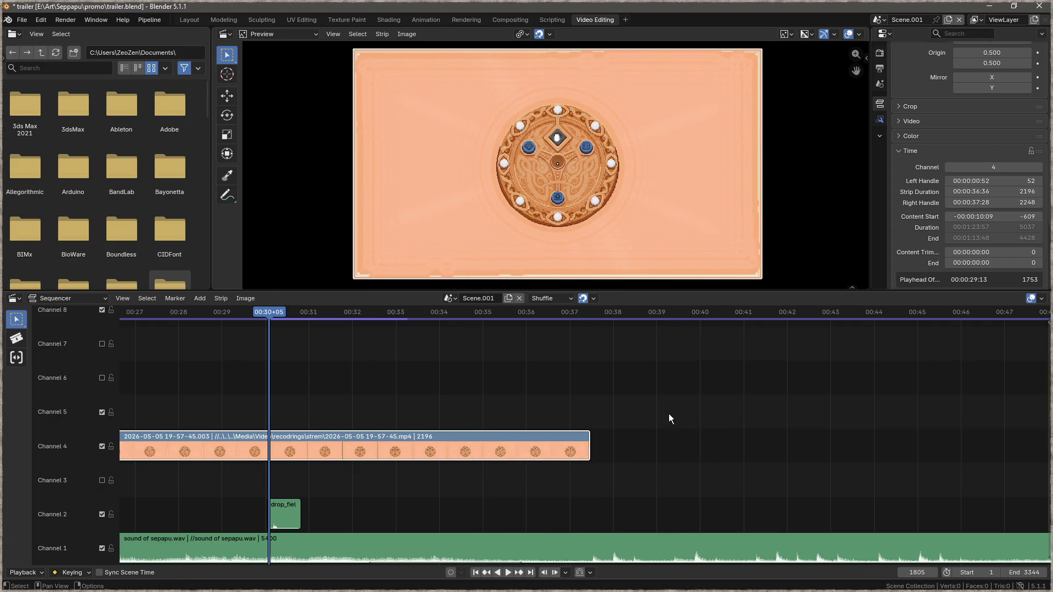
right_click(541, 443)
right_click(562, 444)
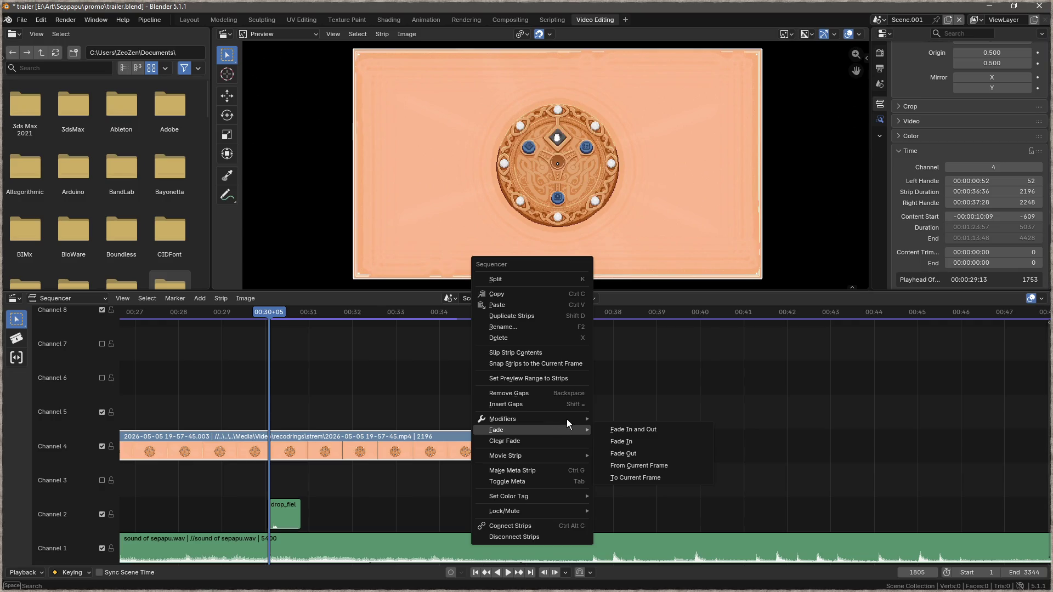
mouse_move(568, 418)
mouse_move(706, 423)
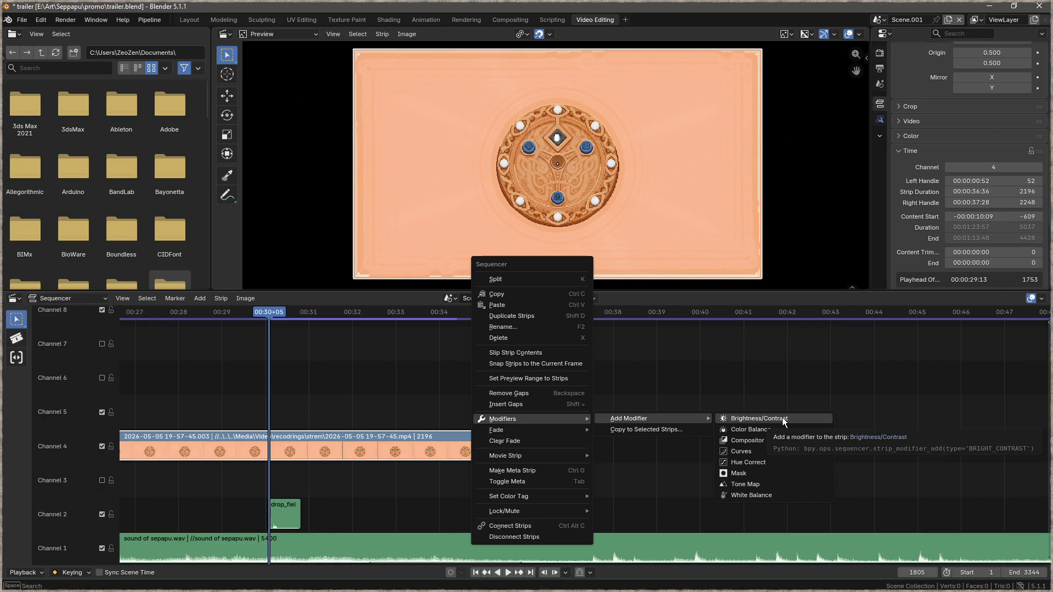
left_click(783, 421)
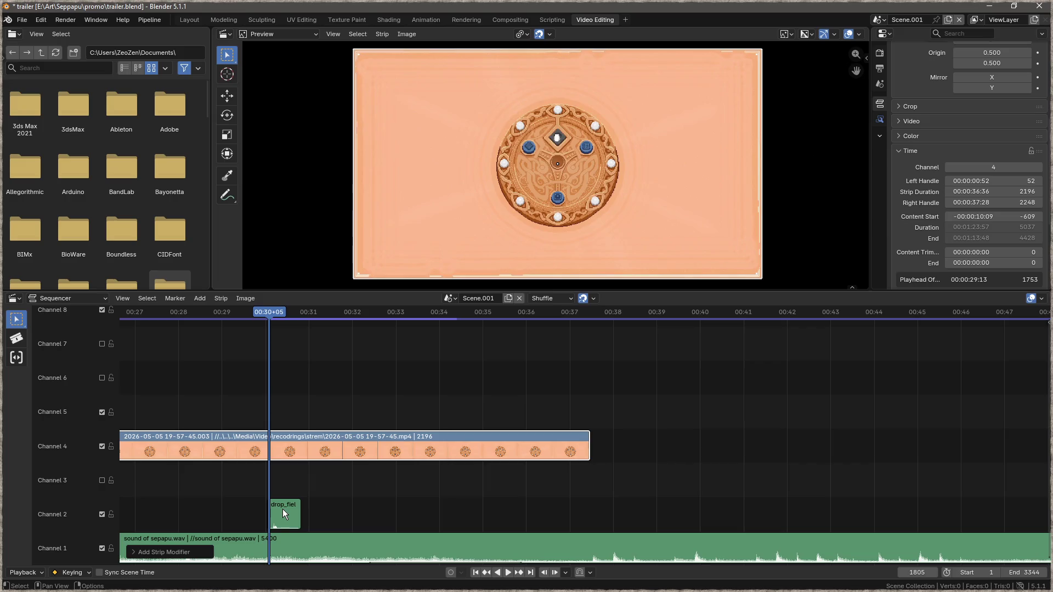
key("space")
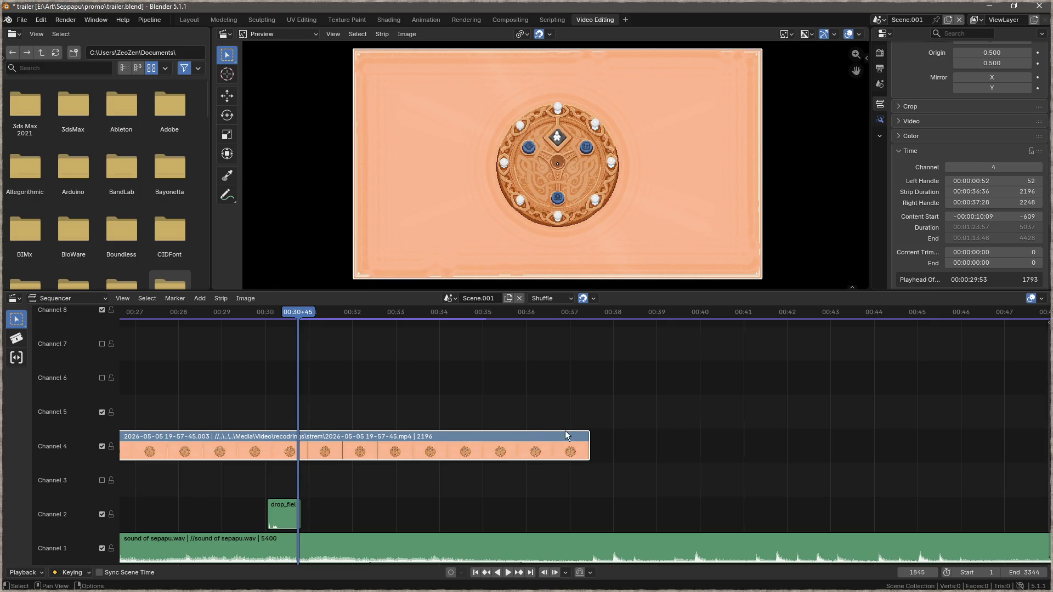
Step: Add a second Brightness/Contrast modifier to the gameplay strip from its context menu
right_click(334, 440)
mouse_move(331, 434)
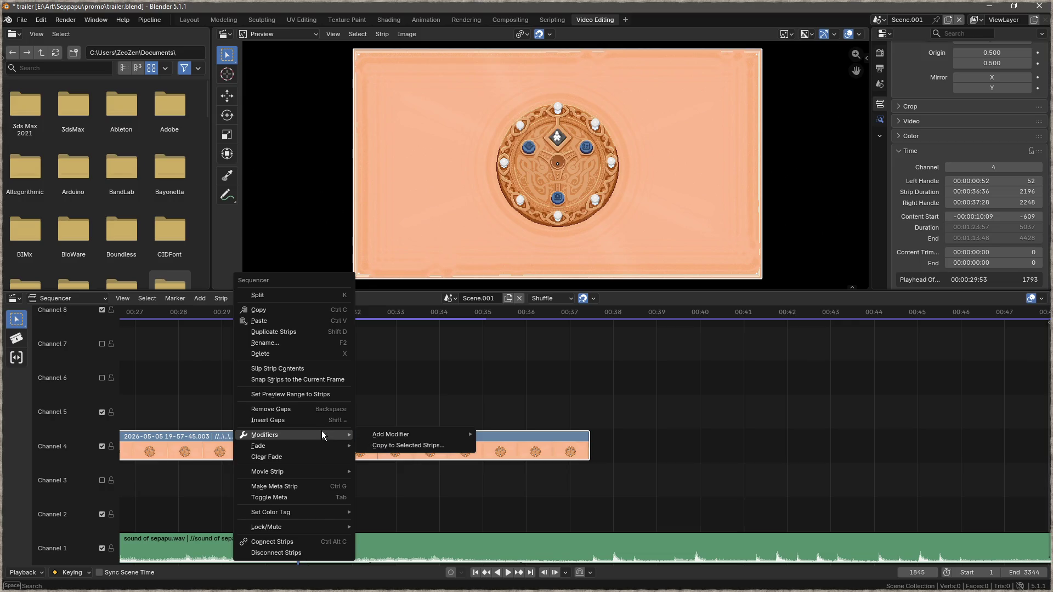
mouse_move(395, 436)
left_click(534, 430)
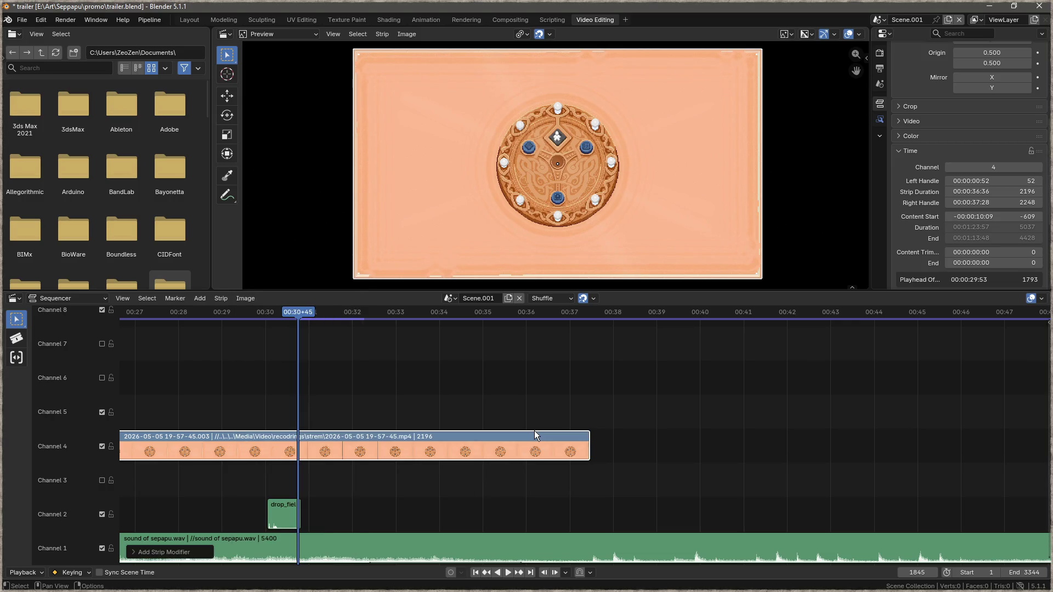
Step: Delete the duplicate Brightness/Contrast.001 modifier and nudge the Brightness slider up
left_click(883, 119)
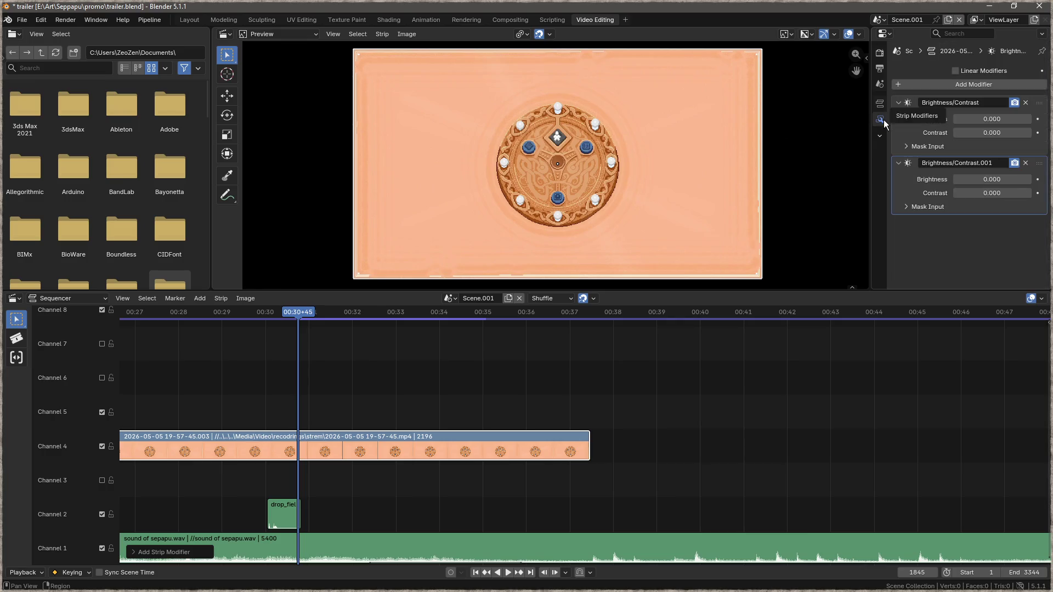
left_click(1026, 163)
mouse_move(982, 119)
left_mouse_down()
mouse_move(1050, 119)
mouse_move(983, 120)
left_mouse_up()
Step: Reset Brightness to 0 and keyframe Brightness and Contrast at 0 around 0:30
left_click(983, 120)
type("0")
key("Return")
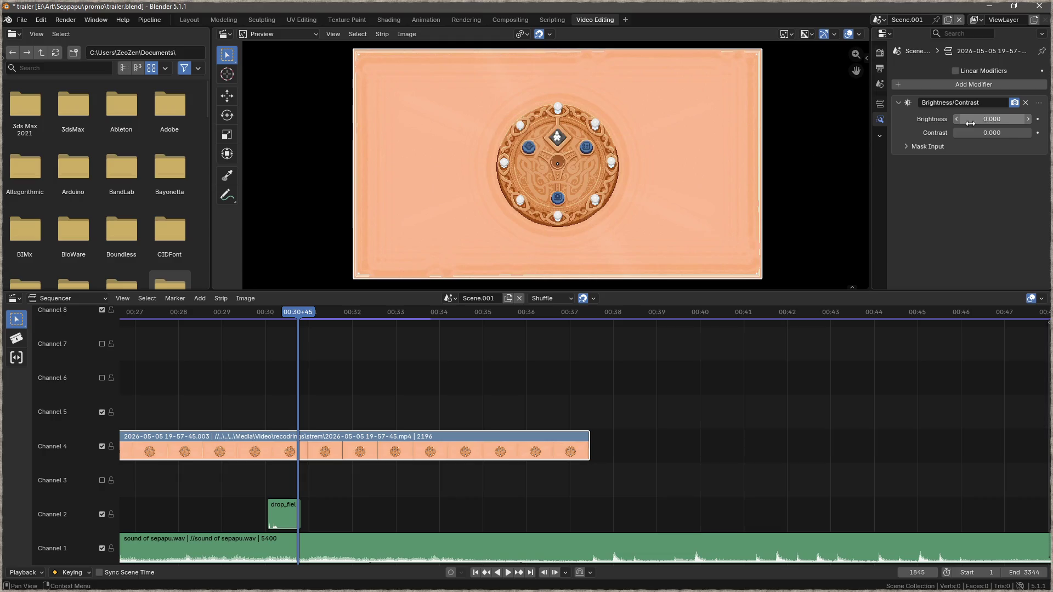
left_click_drag(302, 316, 267, 313)
right_click(995, 117)
left_click(996, 116)
right_click(990, 132)
left_click(990, 133)
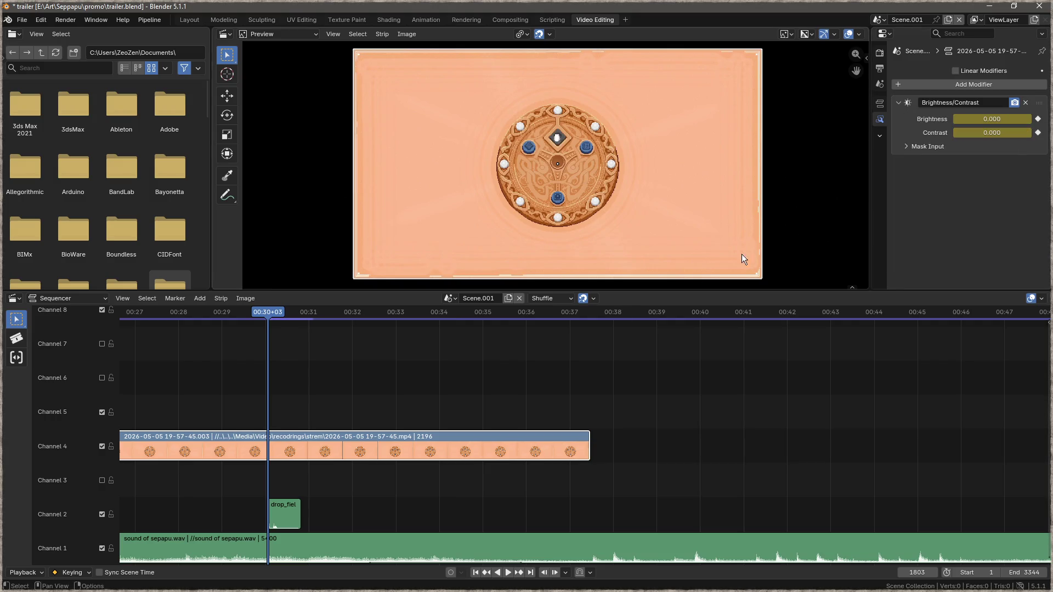
Step: Near the clip's end, key Brightness, then try Brightness 50 and Contrast 0.3
left_click_drag(267, 312, 588, 317)
right_click(1003, 117)
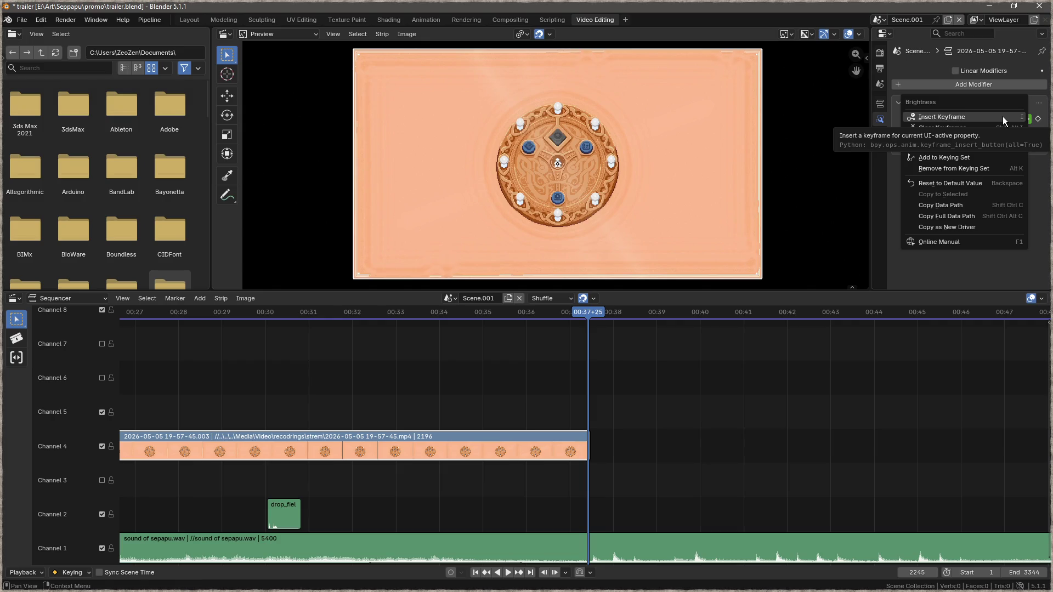
left_click(1003, 116)
left_click(999, 118)
type("50")
key("Return")
left_click(991, 135)
type("0.3")
key("Return")
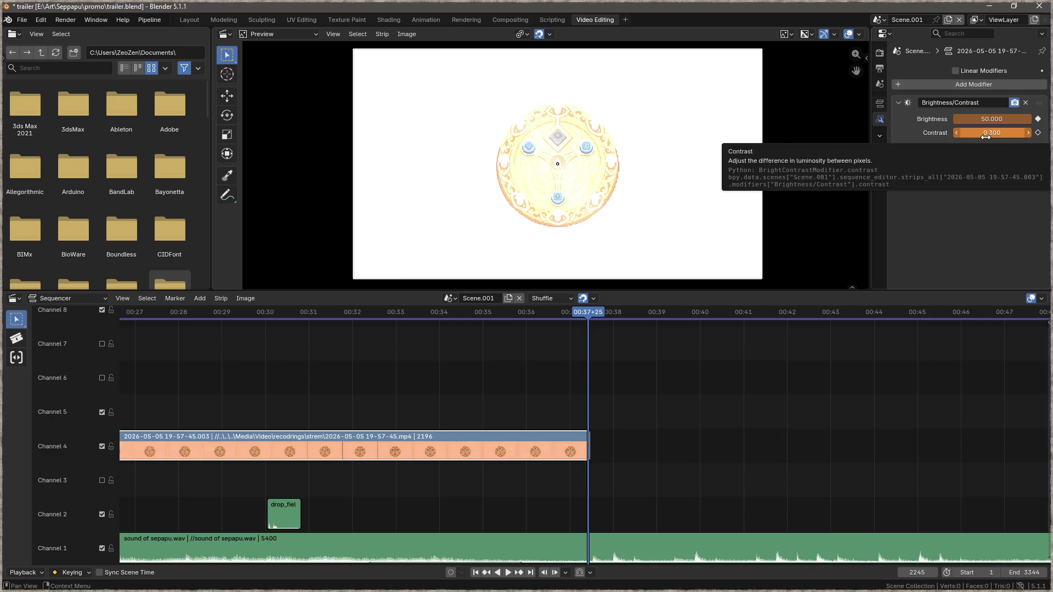
Step: Set Contrast and Brightness to 100 at the clip's end and keyframe both with I
mouse_move(986, 135)
left_mouse_down()
mouse_move(949, 135)
mouse_move(1037, 135)
mouse_move(986, 137)
left_mouse_up()
left_click(986, 137)
type("100")
key("Return")
left_click(993, 121)
type("100")
key("Return")
key("i")
key("i")
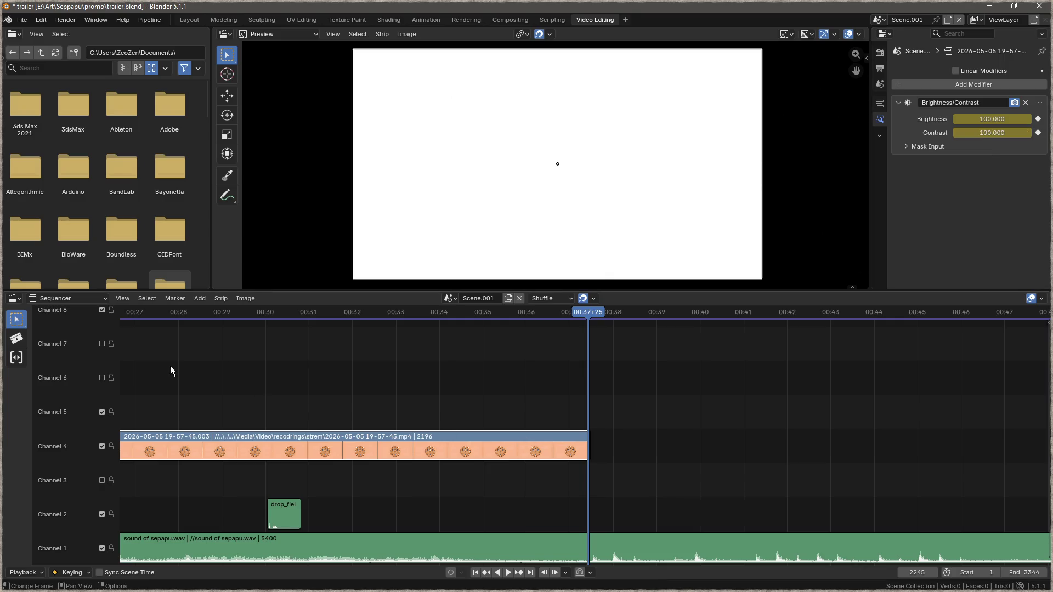
left_click(162, 313)
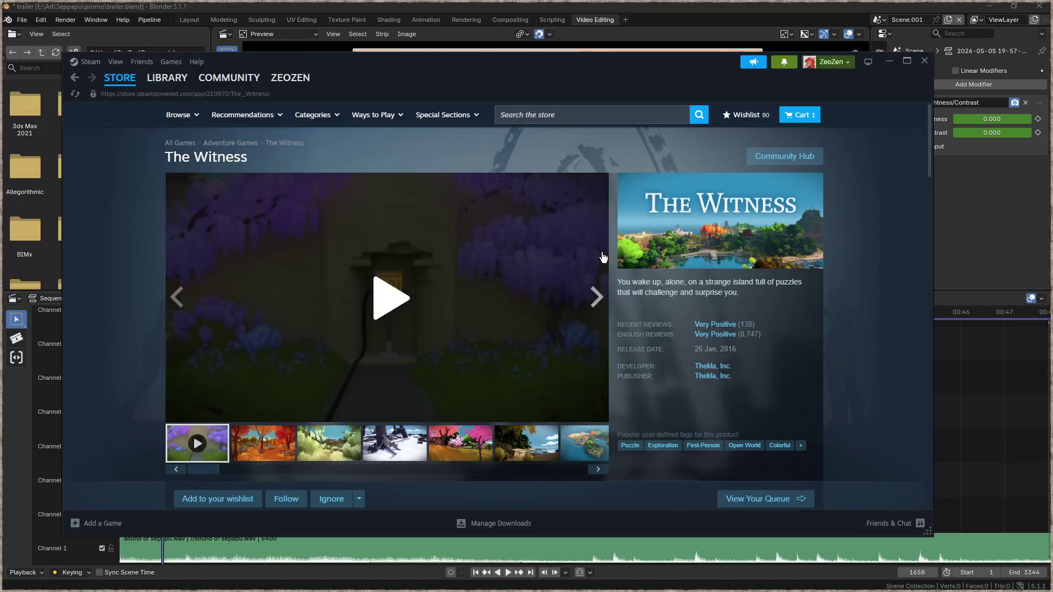
Step: Type taiji into the store search box, then play and pause The Witness trailer
left_click(588, 118)
type("taiji")
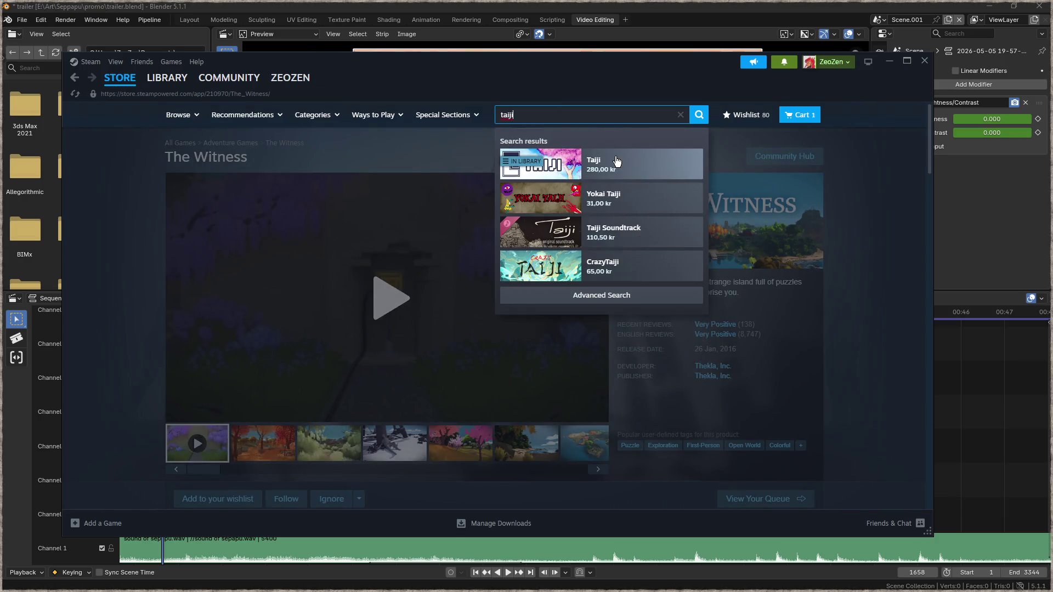
left_click(111, 335)
left_click(381, 301)
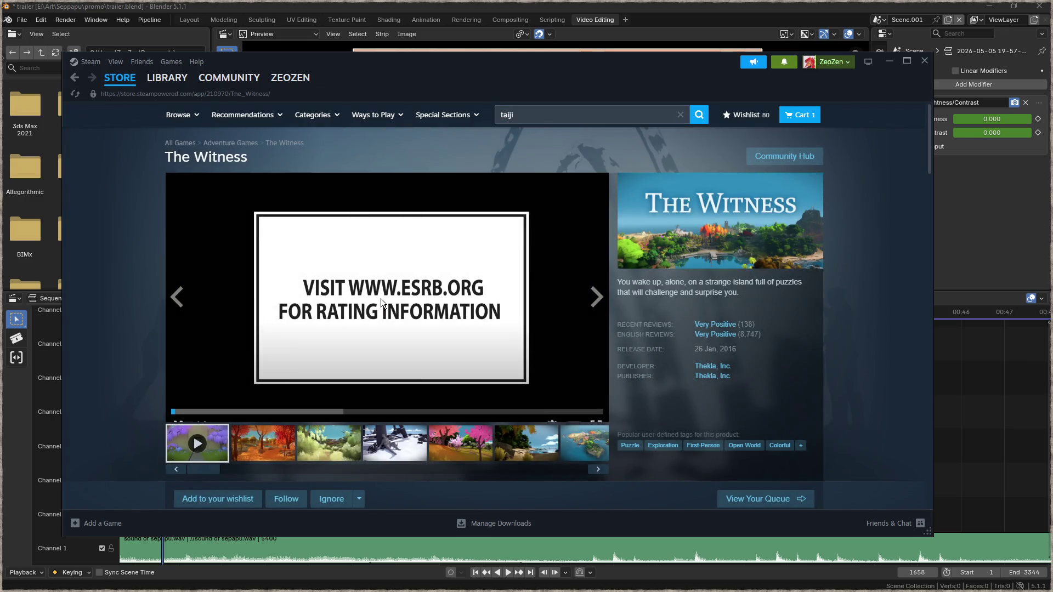
left_click(392, 329)
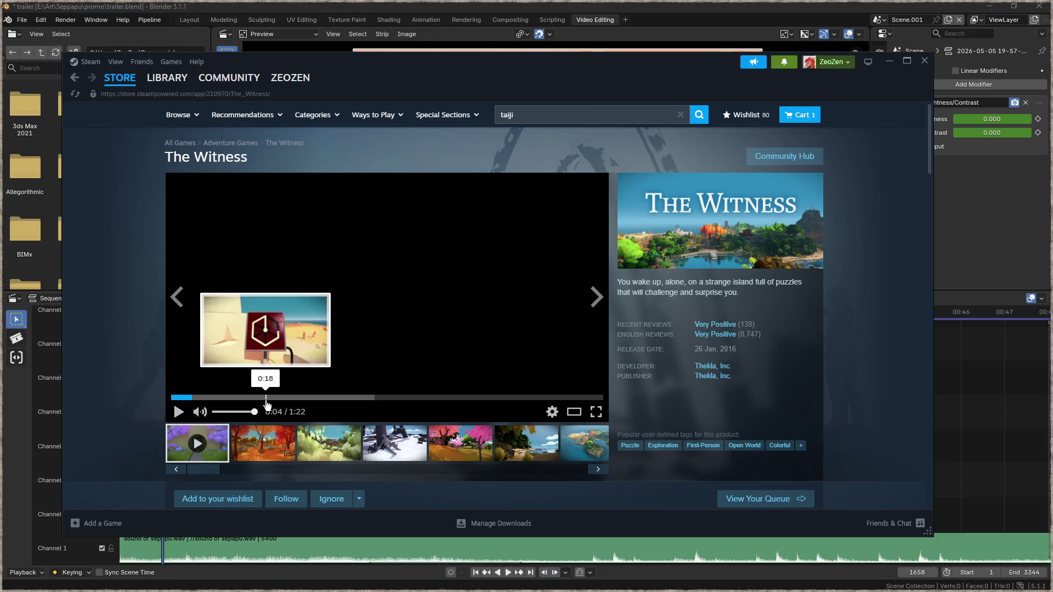
Step: Watch the trailer to 0:28, pause it, and run the taiji store search
left_click(213, 357)
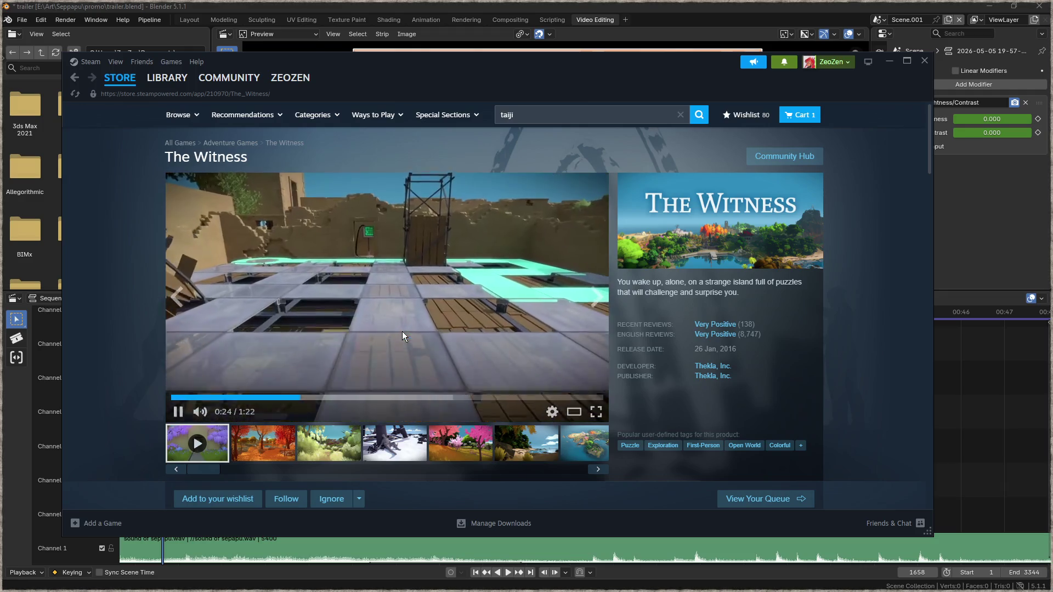
left_click(177, 413)
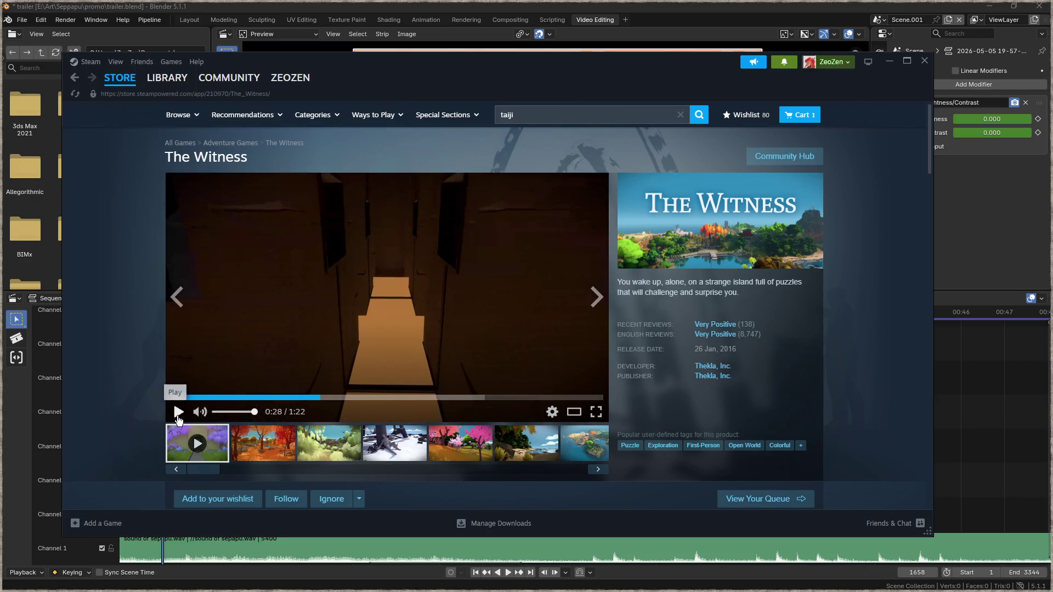
left_click(700, 117)
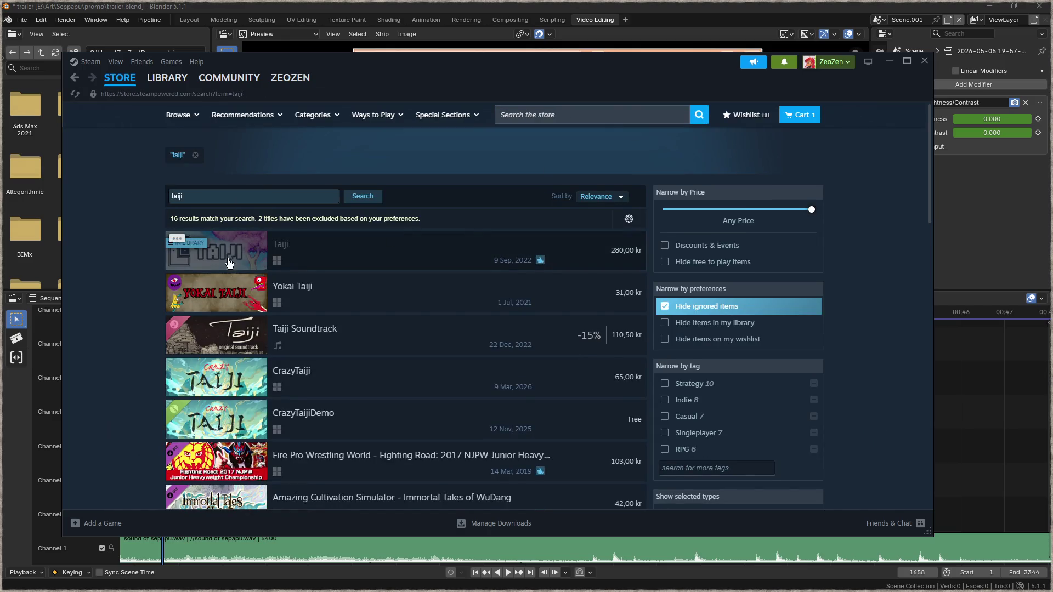
Step: Open the Taiji store page and pause its trailer at 0:05
left_click(234, 267)
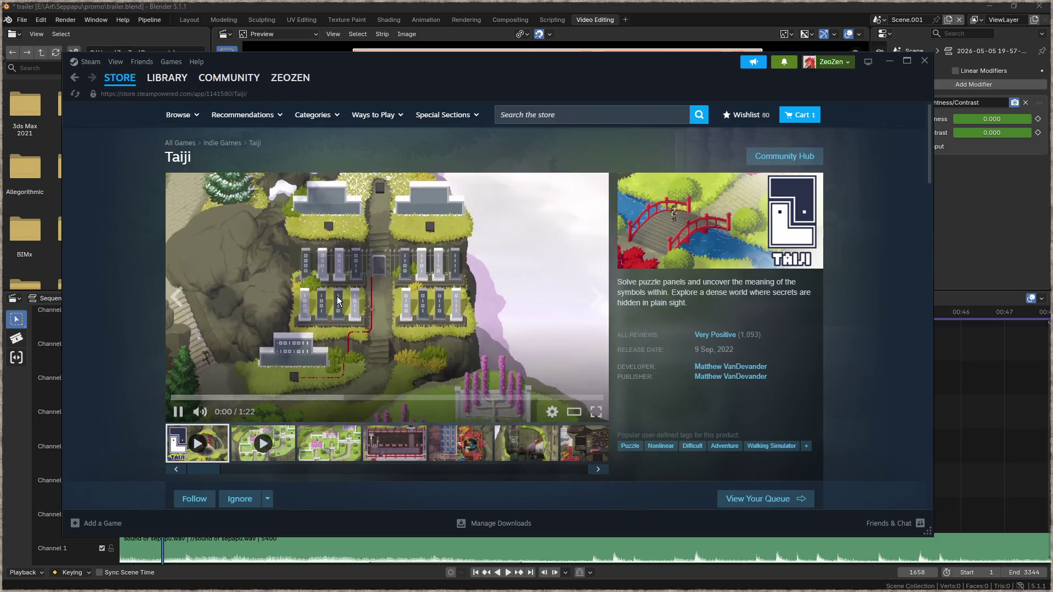
scroll(153, 377, "down", 2)
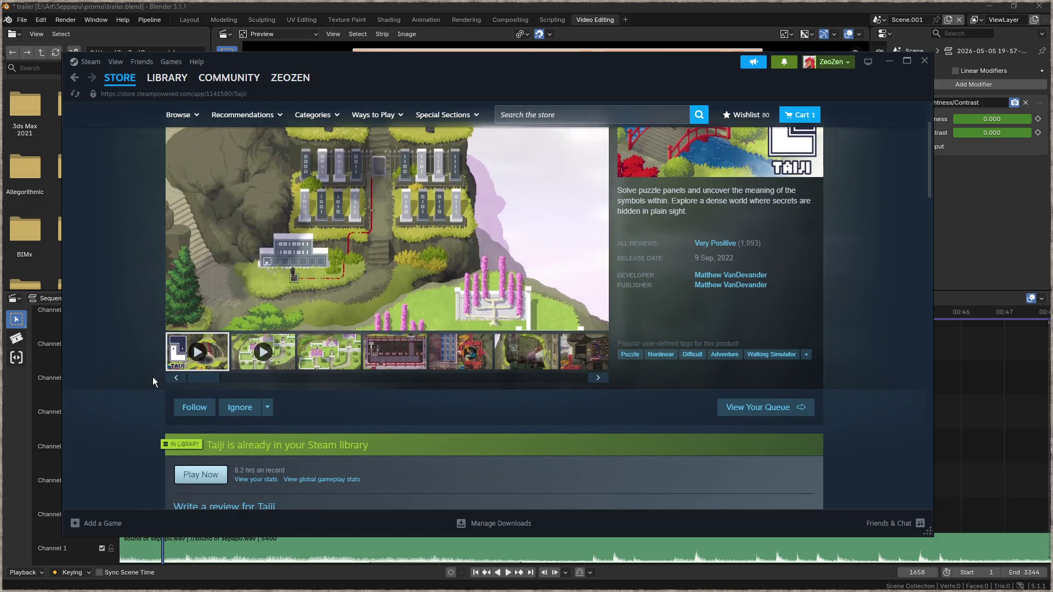
scroll(153, 377, "up", 2)
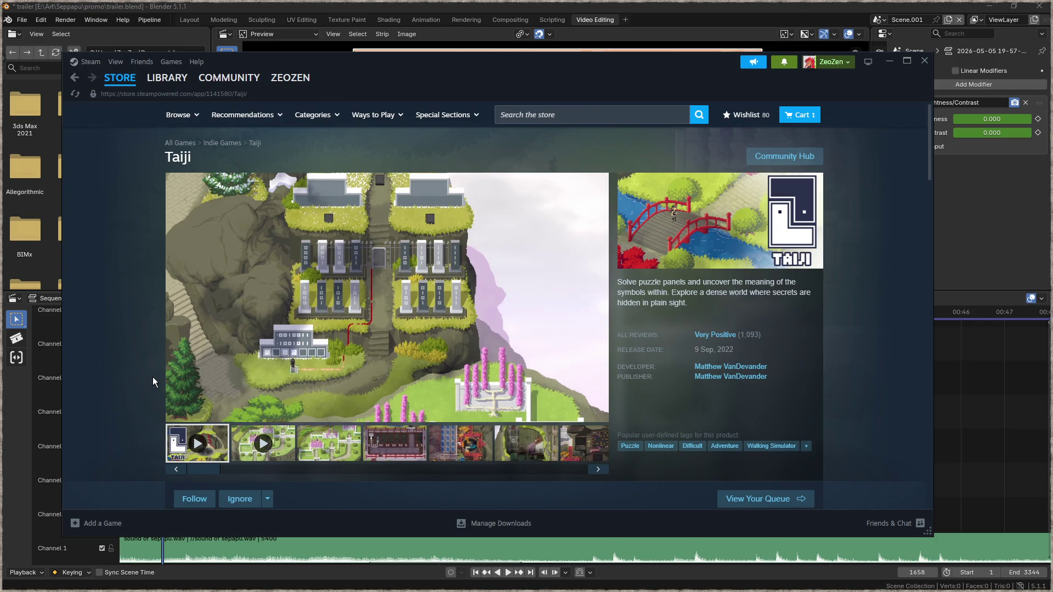
left_click(403, 232)
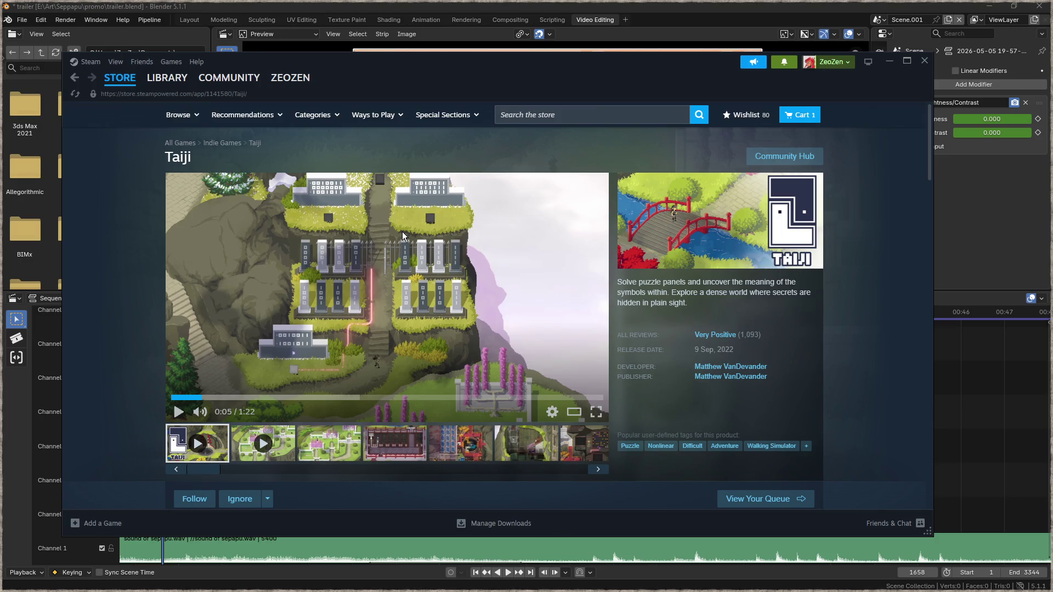
Step: Select the 280,00 kr price in the purchase section, then return to the page top
scroll(439, 272, "down", 6)
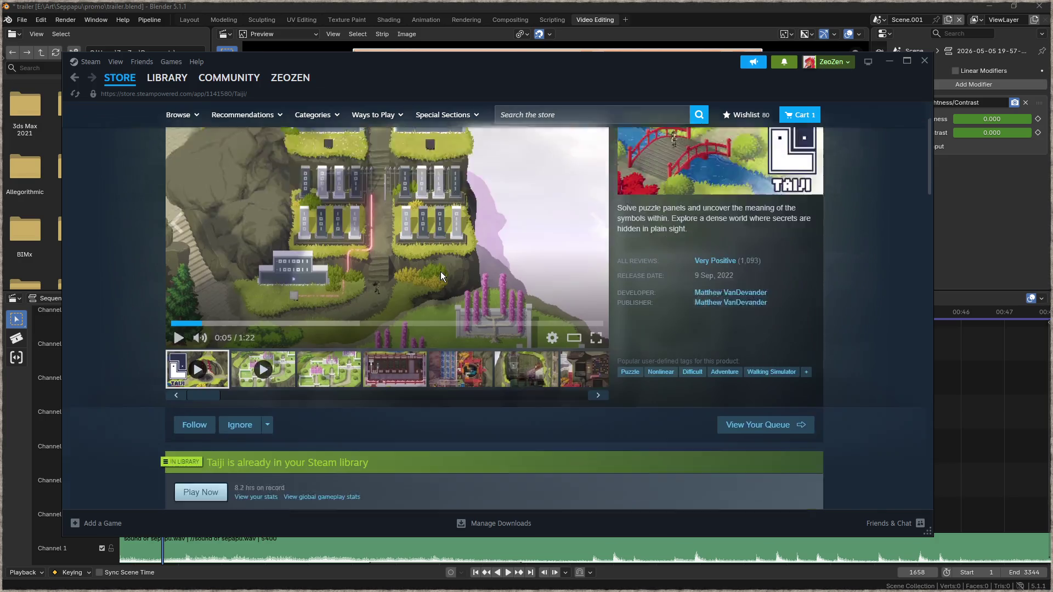
scroll(441, 272, "down", 2)
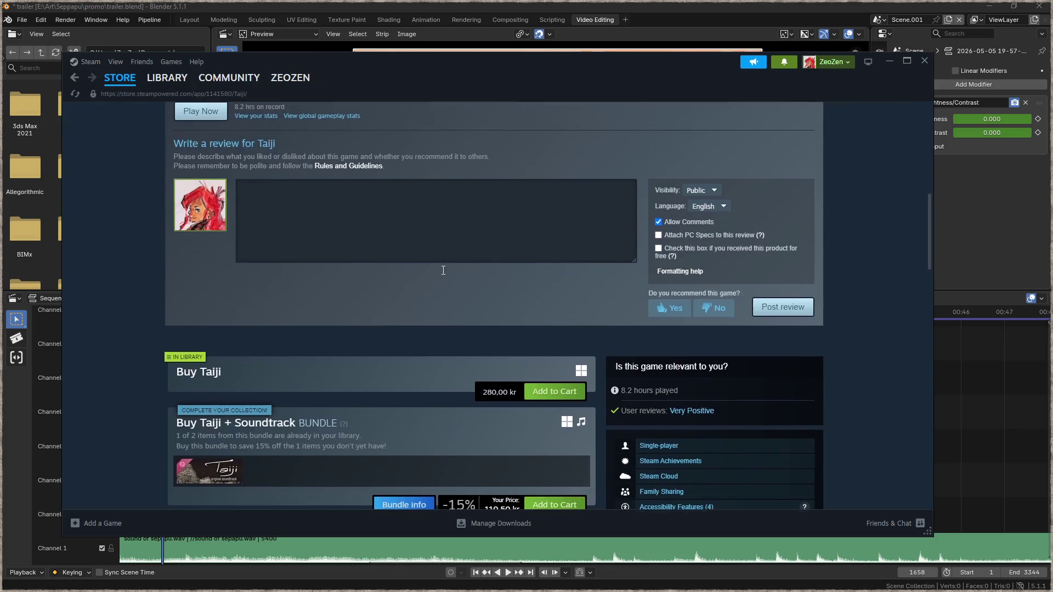
left_click_drag(486, 391, 519, 393)
left_click(519, 393)
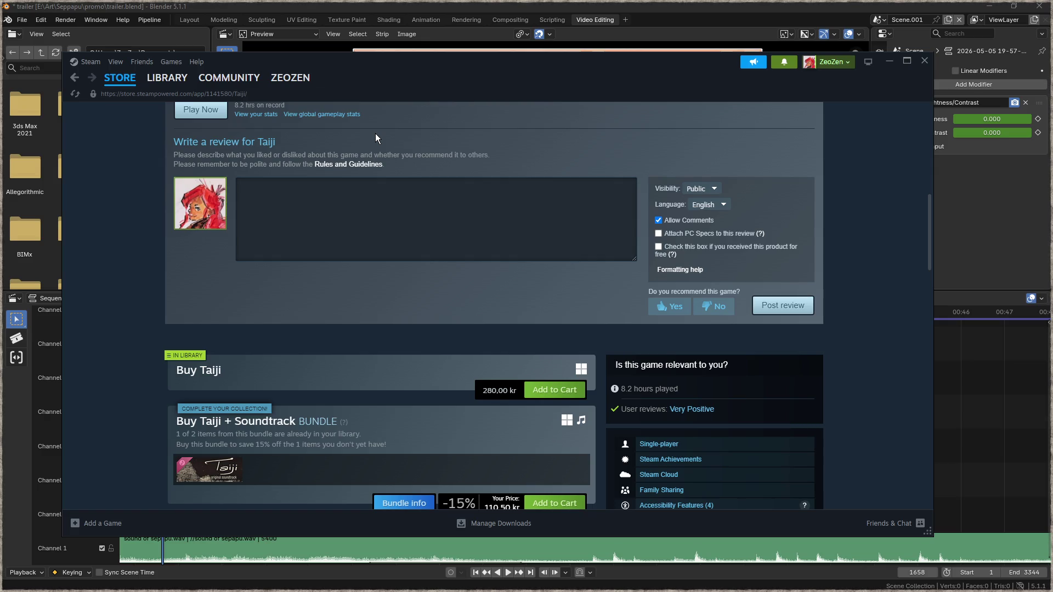
scroll(360, 172, "up", 10)
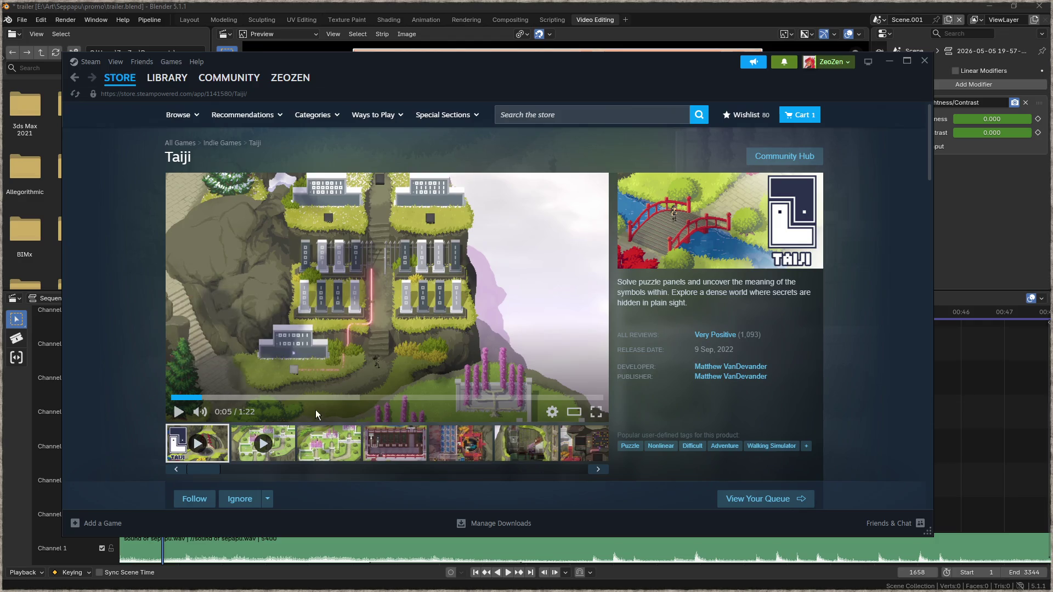
scroll(493, 404, "down", 5)
scroll(545, 409, "down", 3)
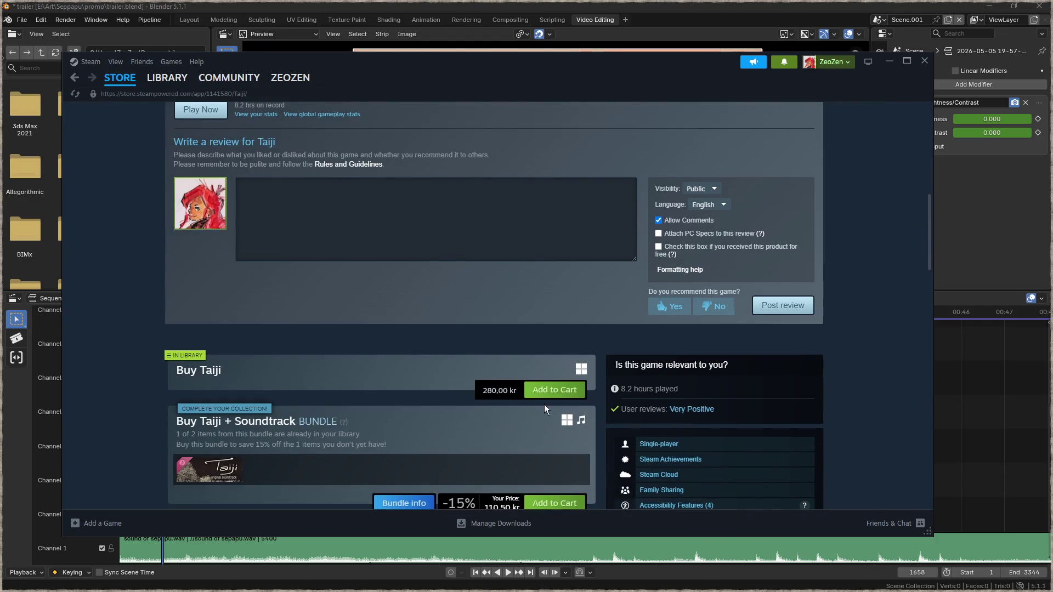
left_click_drag(516, 392, 499, 391)
left_click(491, 390)
double_click(512, 390)
double_click(511, 391)
scroll(482, 354, "up", 5)
scroll(479, 343, "up", 3)
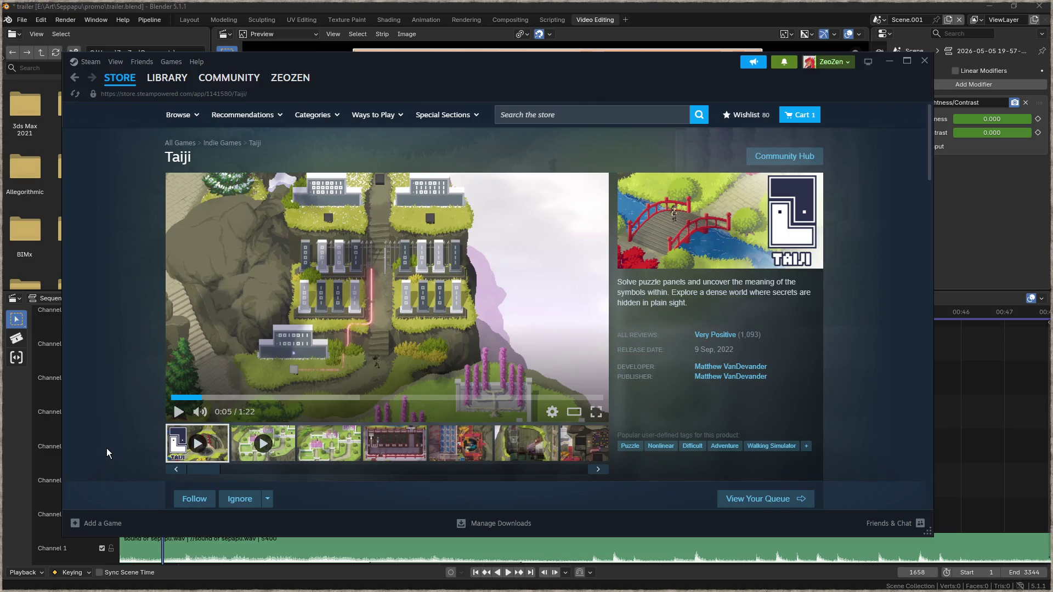
left_click(178, 412)
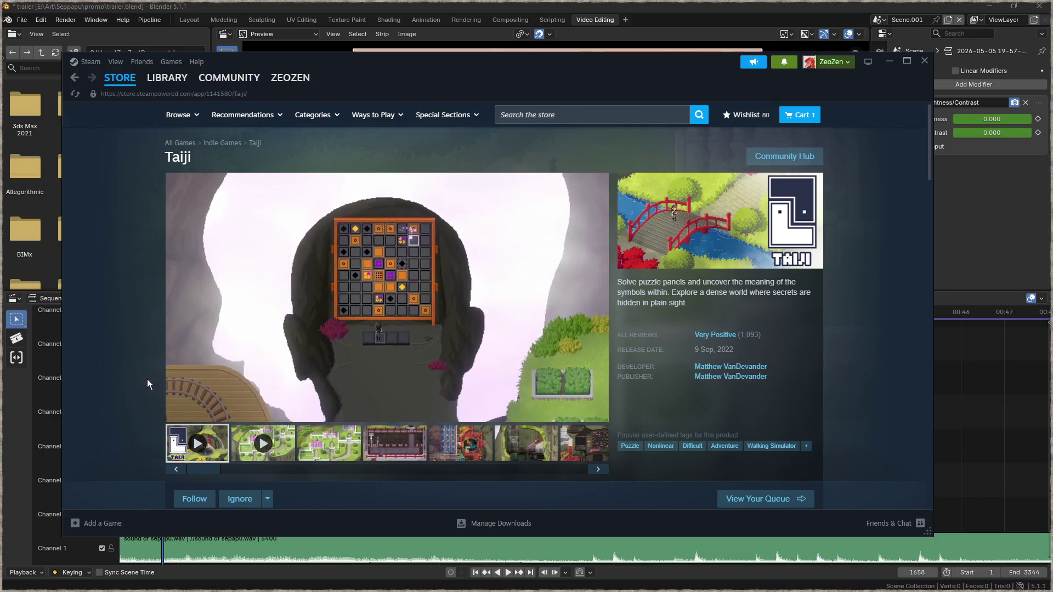
Step: Seek the Taiji trailer back to the puzzle-panel scene, resume, and pause at 0:51
left_click(376, 398)
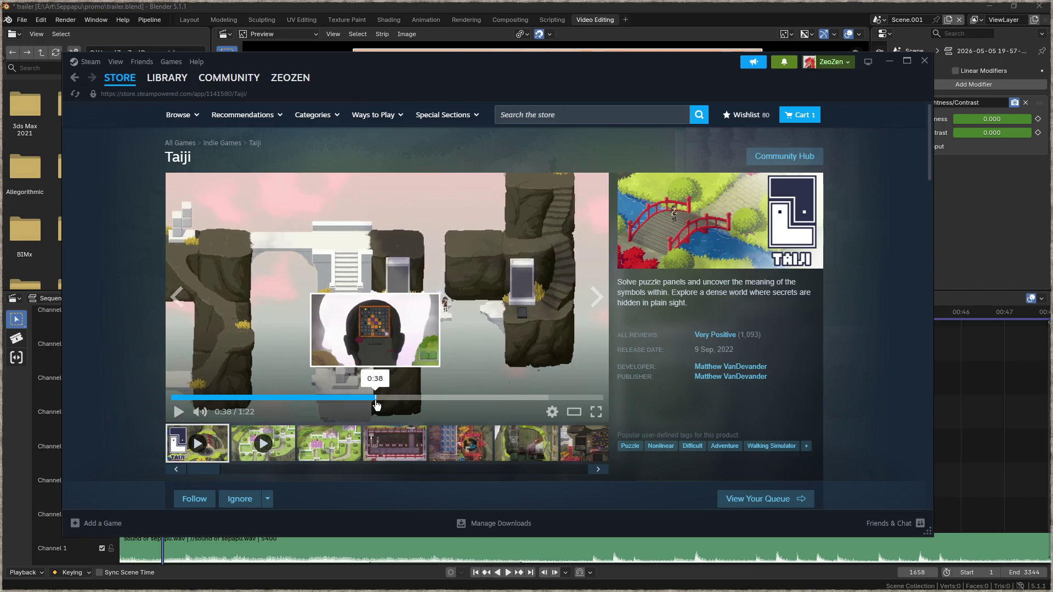
left_click(479, 304)
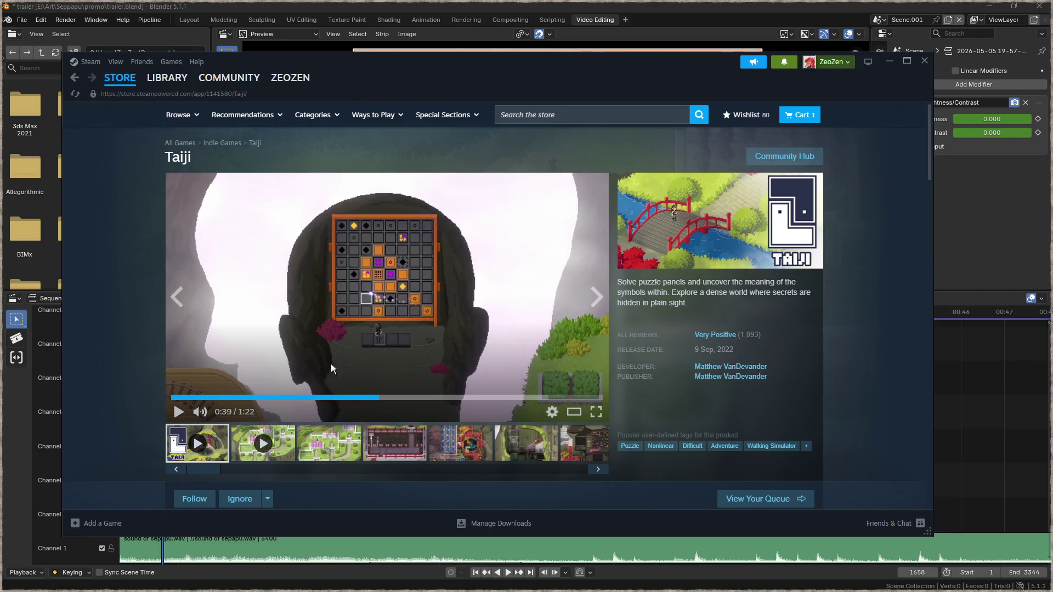
left_click(467, 317)
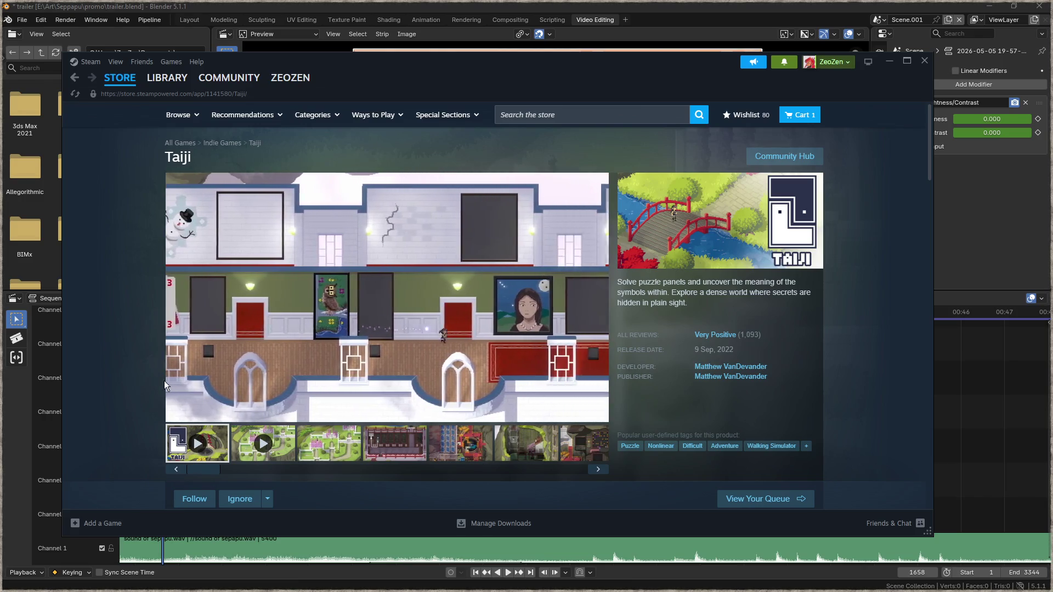
mouse_move(235, 396)
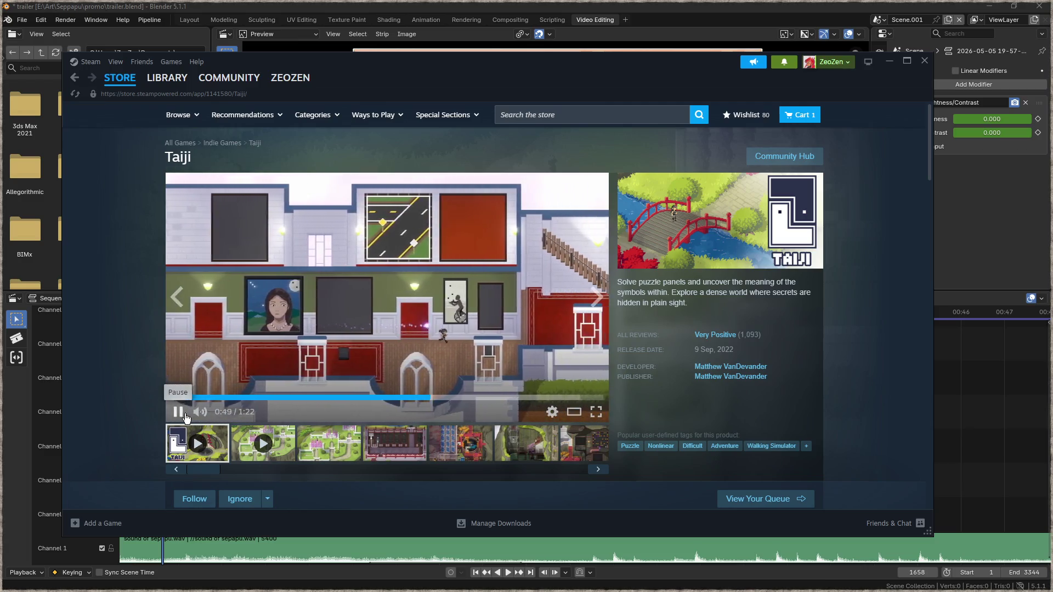
left_click(186, 415)
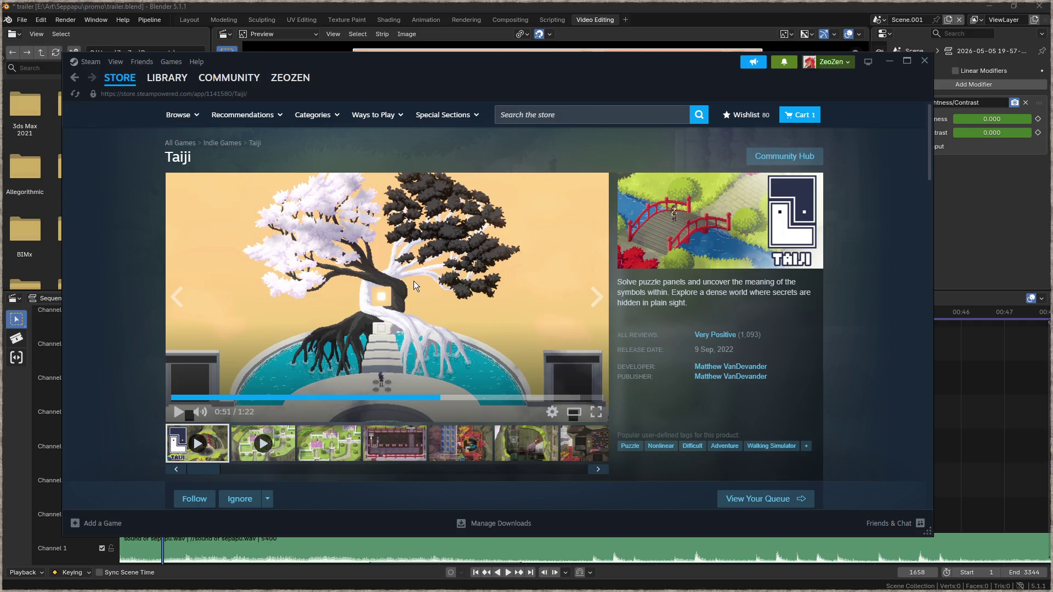
Step: Play the trailer to 1:05, pause, then rewind it to 0:20
left_click(383, 344)
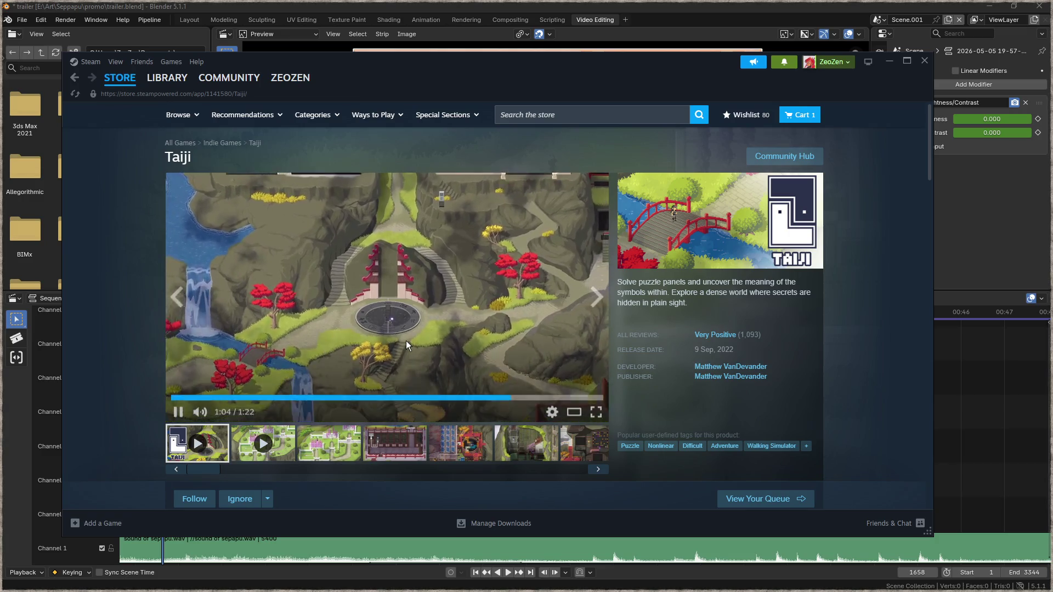
left_click(426, 340)
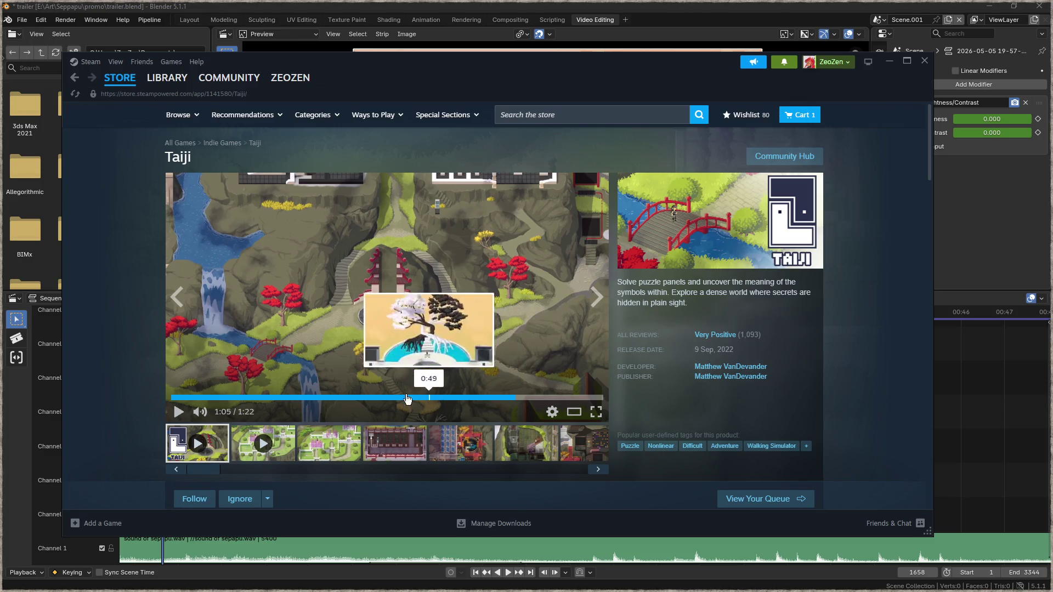
left_click(332, 398)
left_click(271, 400)
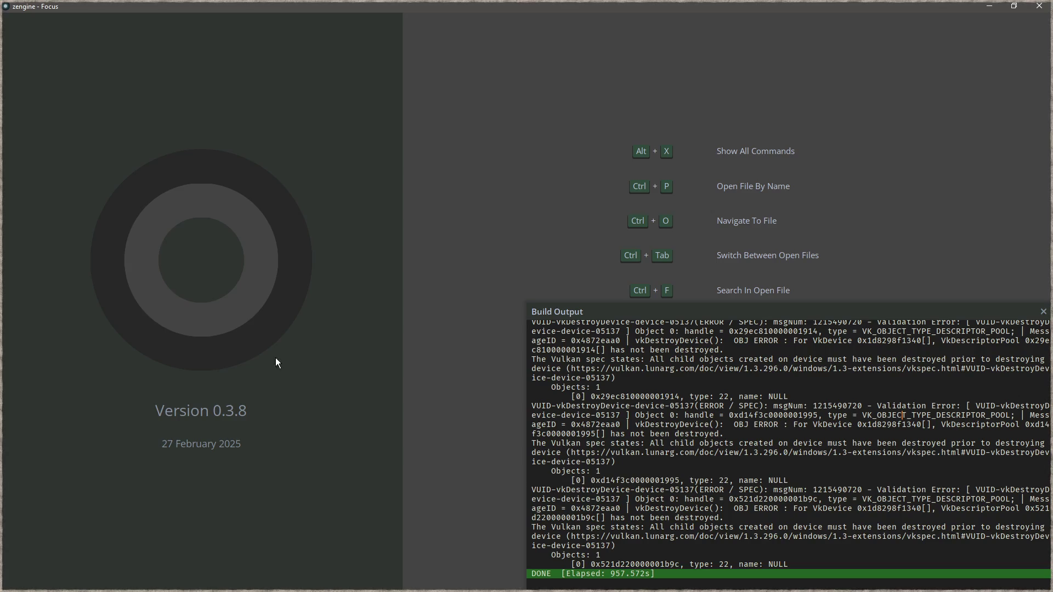
Step: Run nob.exe r with F5 to build zengine and launch the game
key("F5")
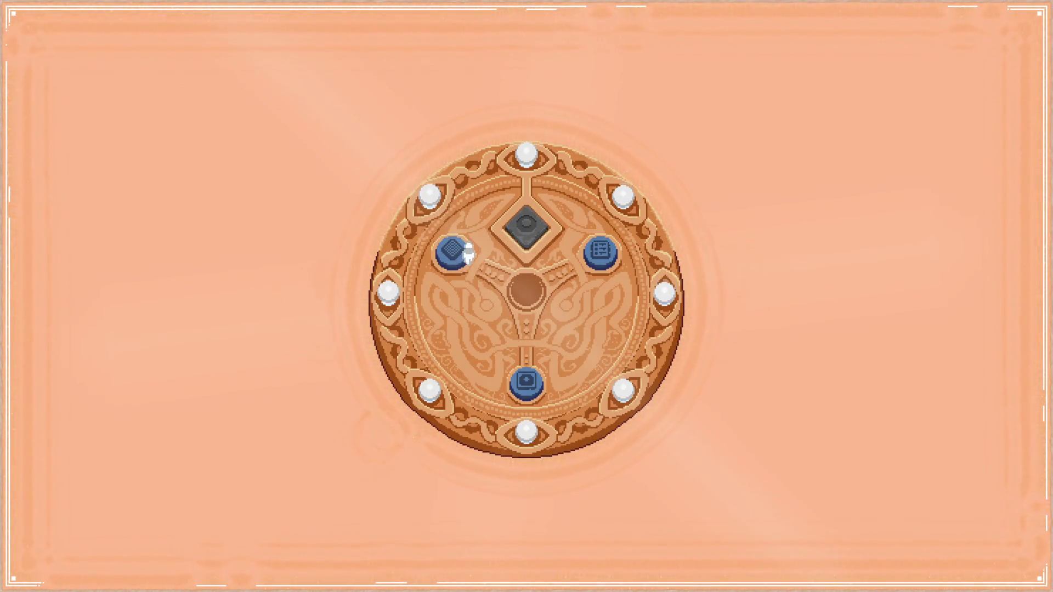
Step: Peek at a puzzle board and the settings panel, then start a level from the bottom blue button
left_click(452, 252)
left_click(629, 400)
left_click(597, 256)
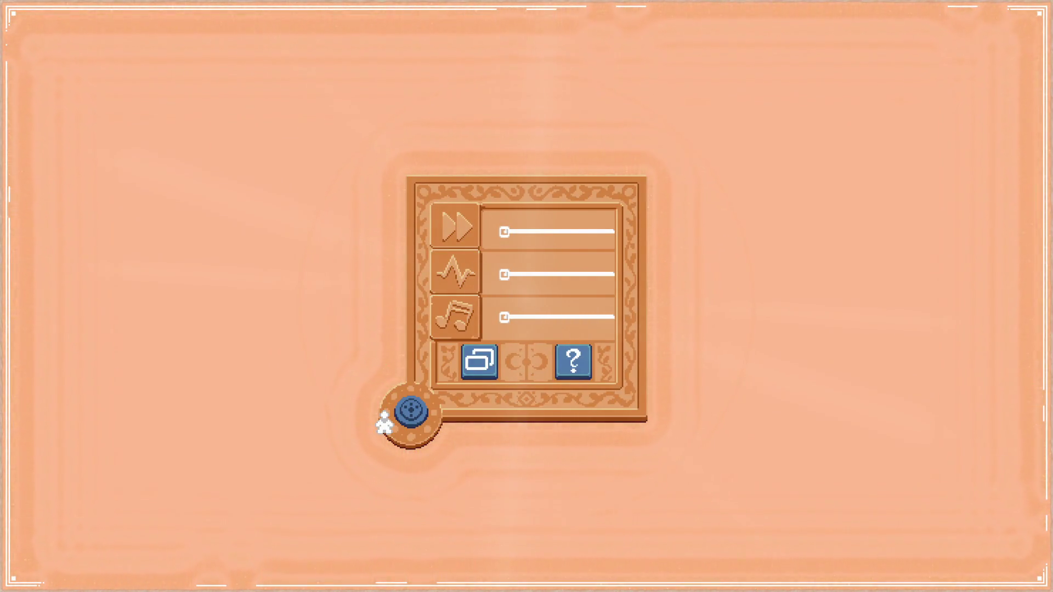
left_click(412, 413)
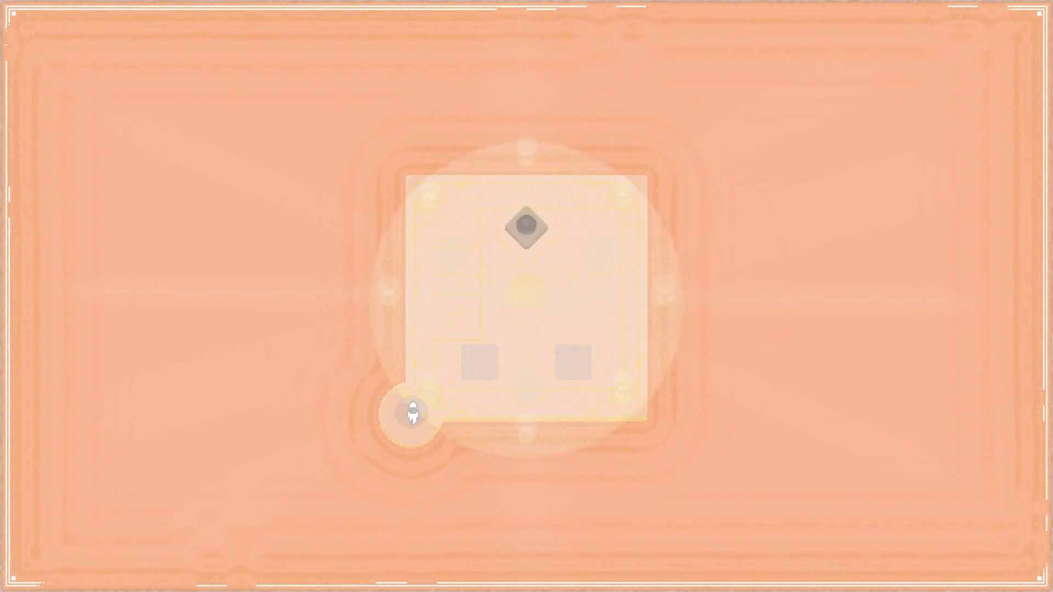
left_click(526, 382)
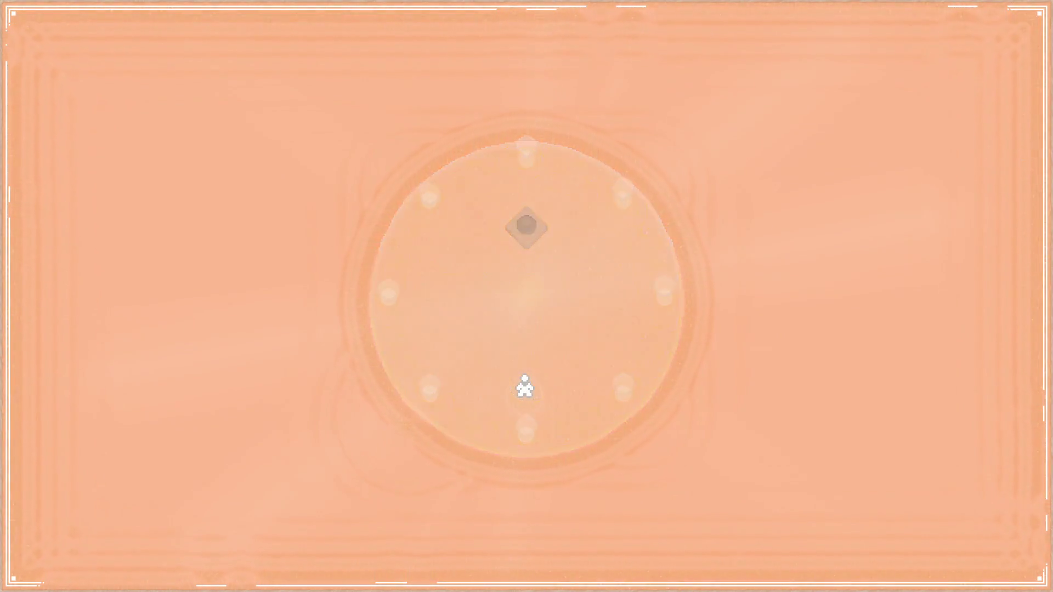
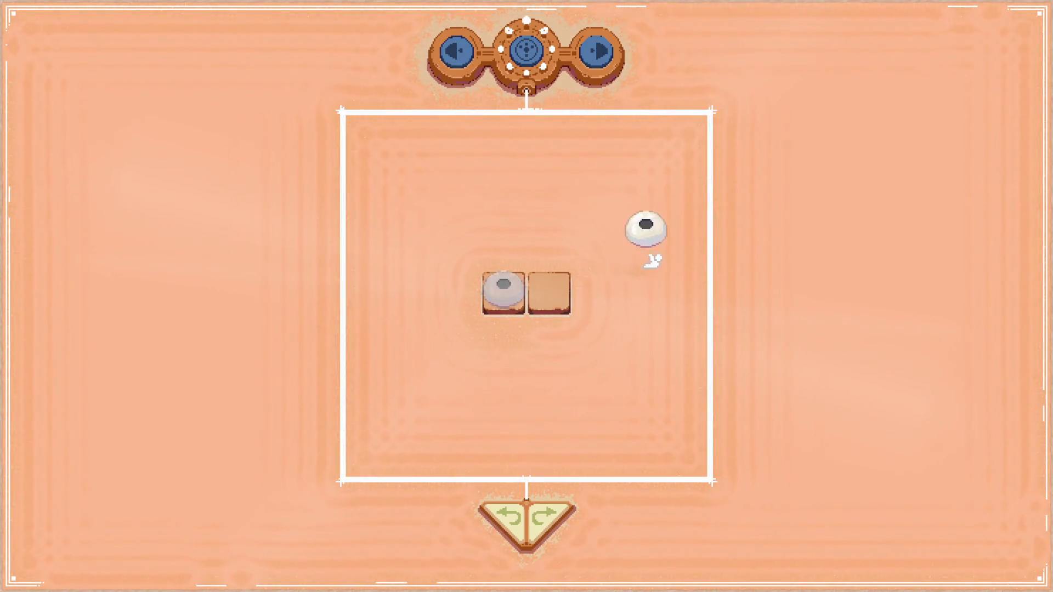
Step: Solve the two-tile puzzle, return to the disc menu, and re-place the dark centre piece
left_click(569, 294)
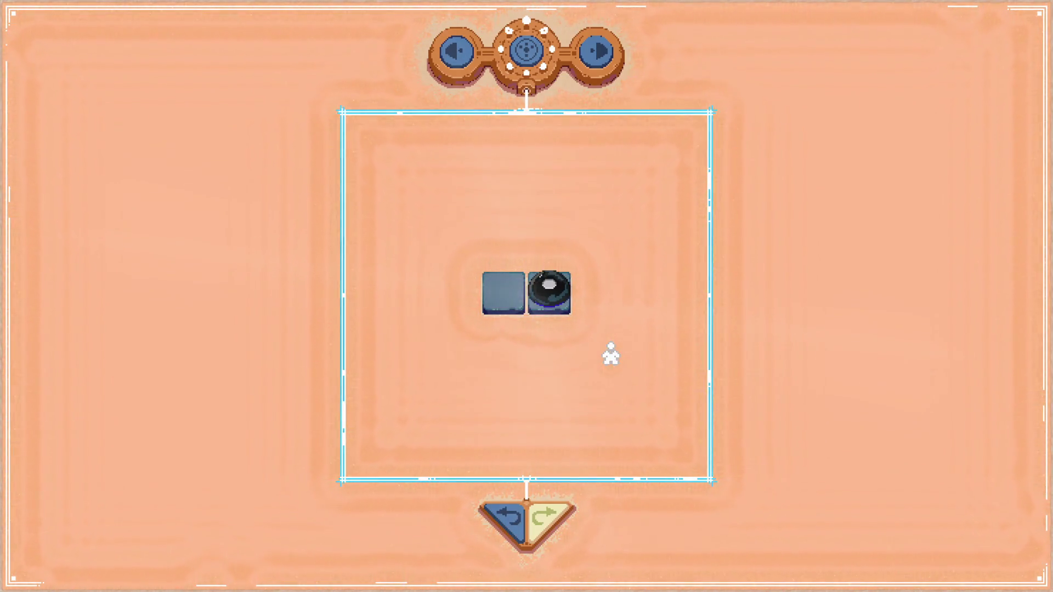
left_click(528, 51)
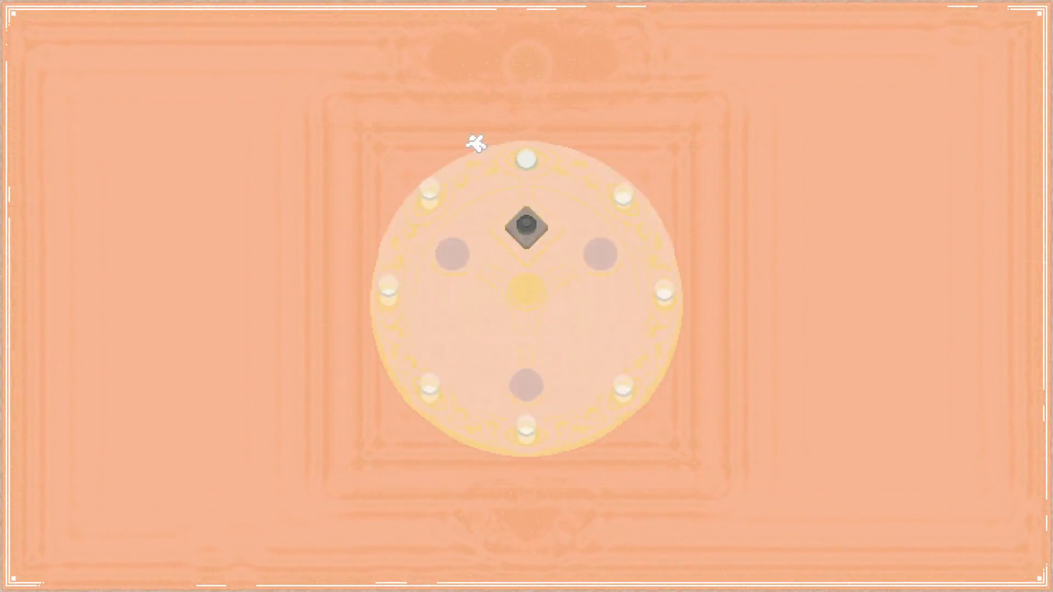
left_click(528, 229)
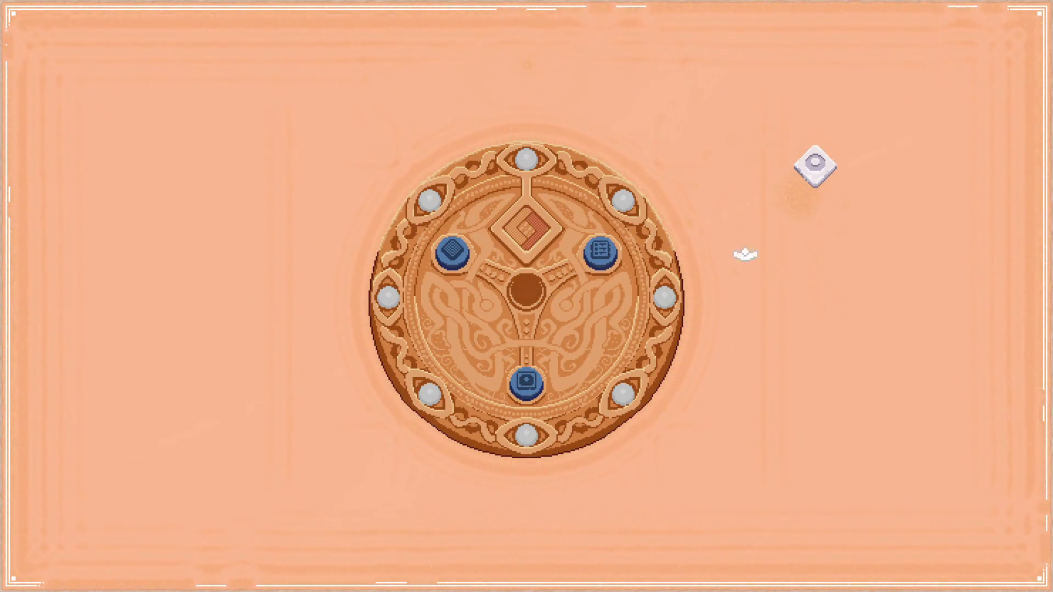
left_click(544, 228)
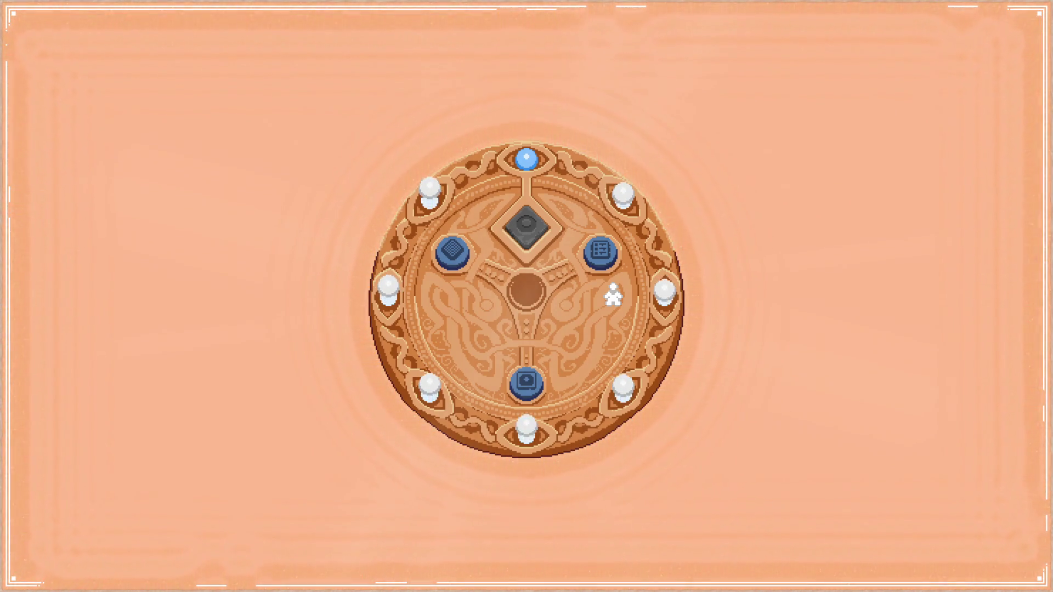
Step: Visit the bottom peg's level, then quit the game back to the editor's file search
left_click(527, 381)
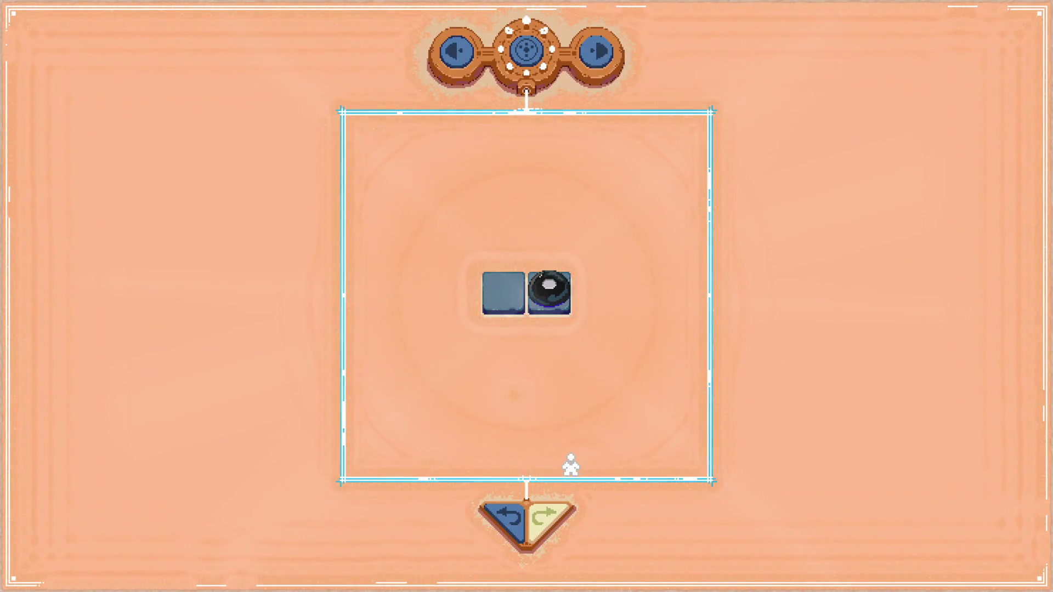
left_click(526, 61)
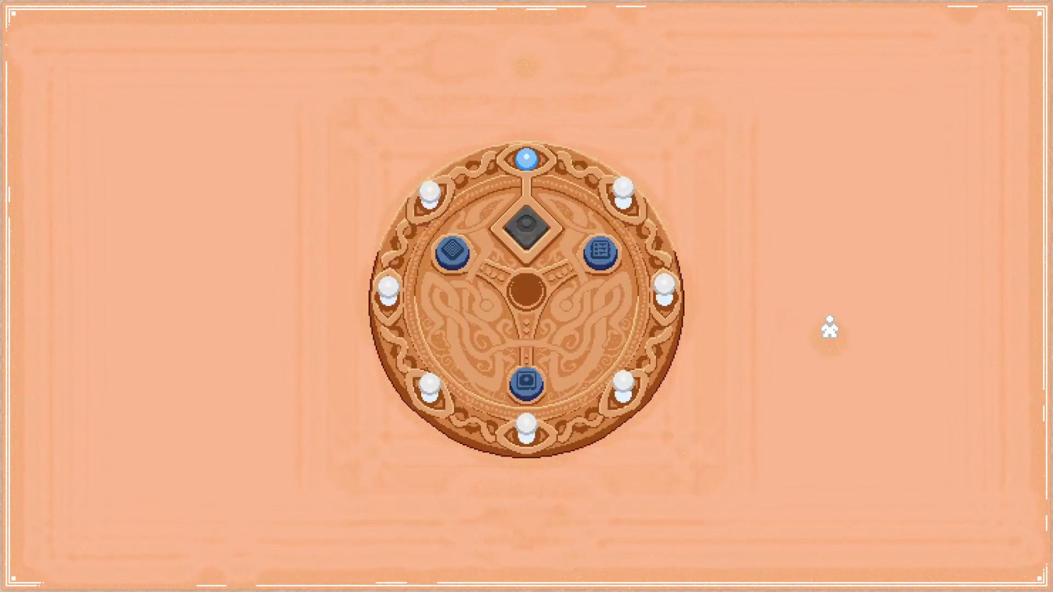
key("Escape")
key("ctrl+p")
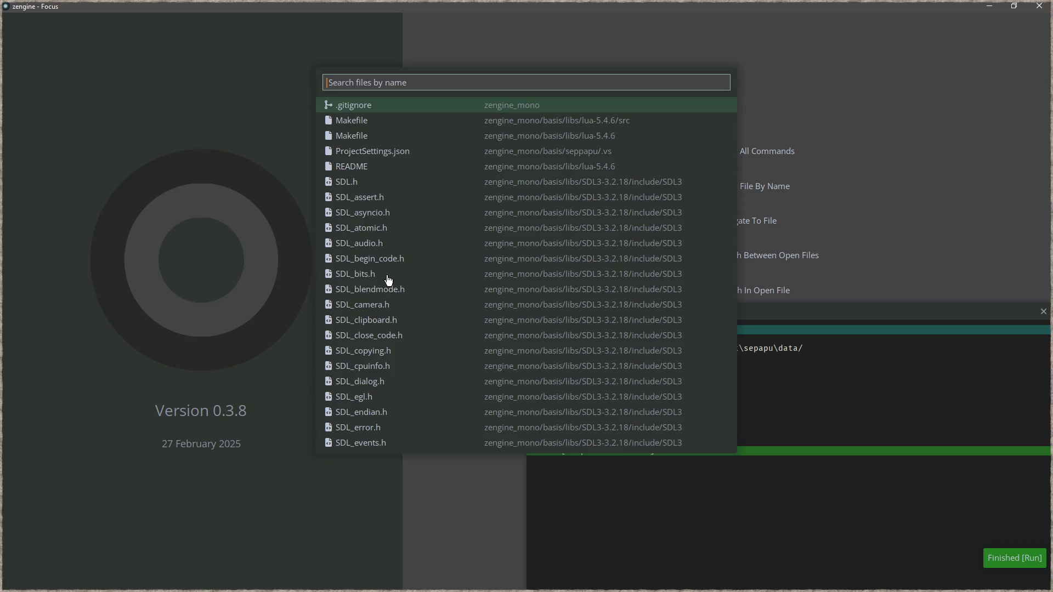
Step: Open sepapu.c and jump to refresh_unlocked_relics_in_base_collection's definition in sepapu_game.c
type("sepap")
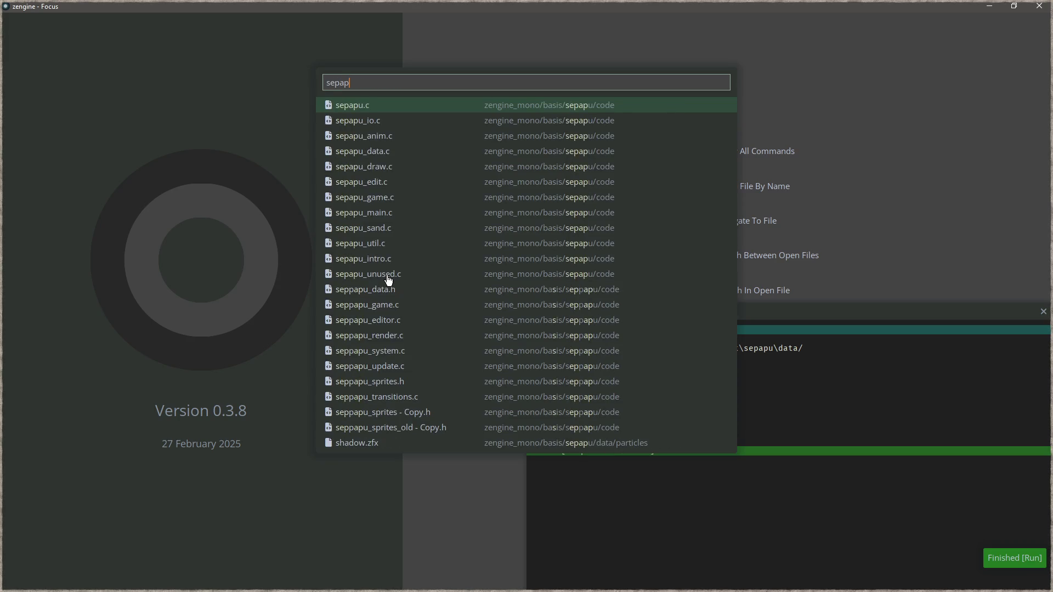
key("Return")
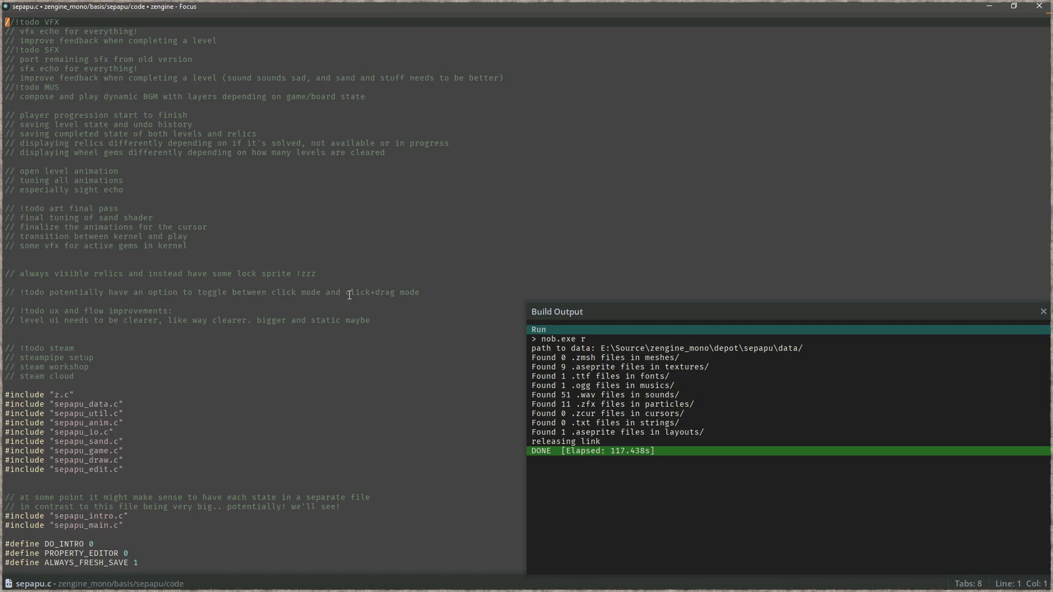
scroll(341, 307, "down", 15)
scroll(307, 329, "down", 20)
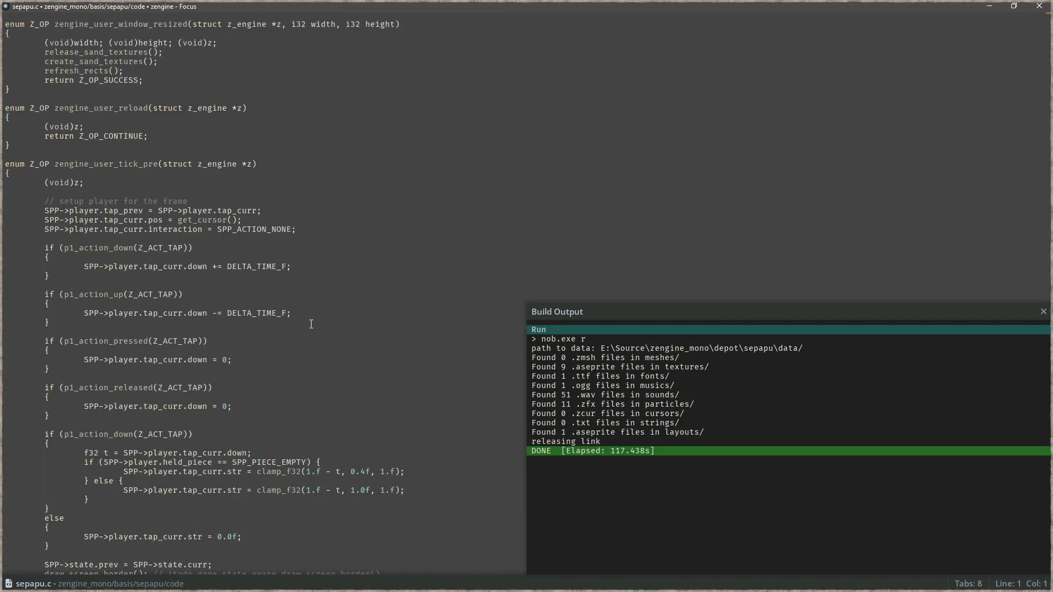
double_click(228, 224)
key("ctrl+shift+f")
key("Return")
Step: Add COLLECTION.relics[i].enabled = true inside the relic loop and save sepapu_game.c
key("Down")
key("Down")
key("Down")
key("End")
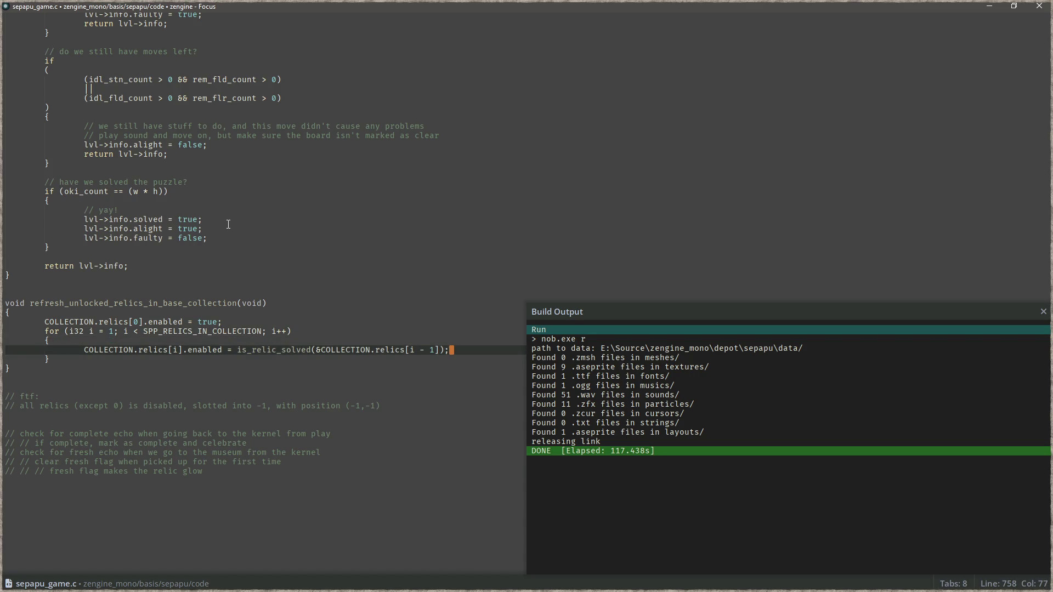
key("Return")
type("COLLECTION.relics[0].enabled = true;")
key("ctrl+Left")
key("ctrl+Left")
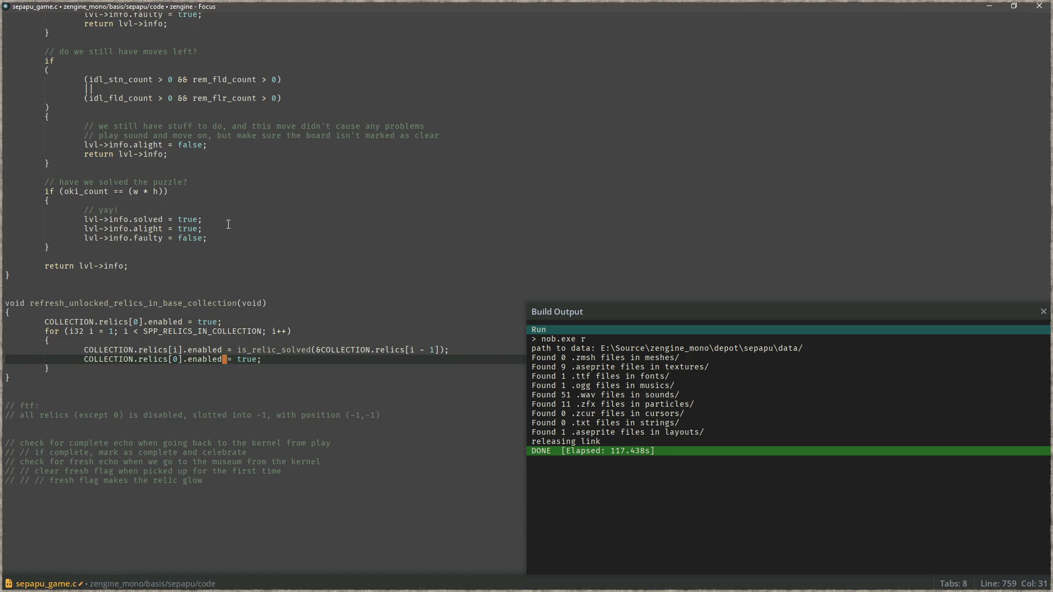
key("Delete")
type("i")
key("ctrl+s")
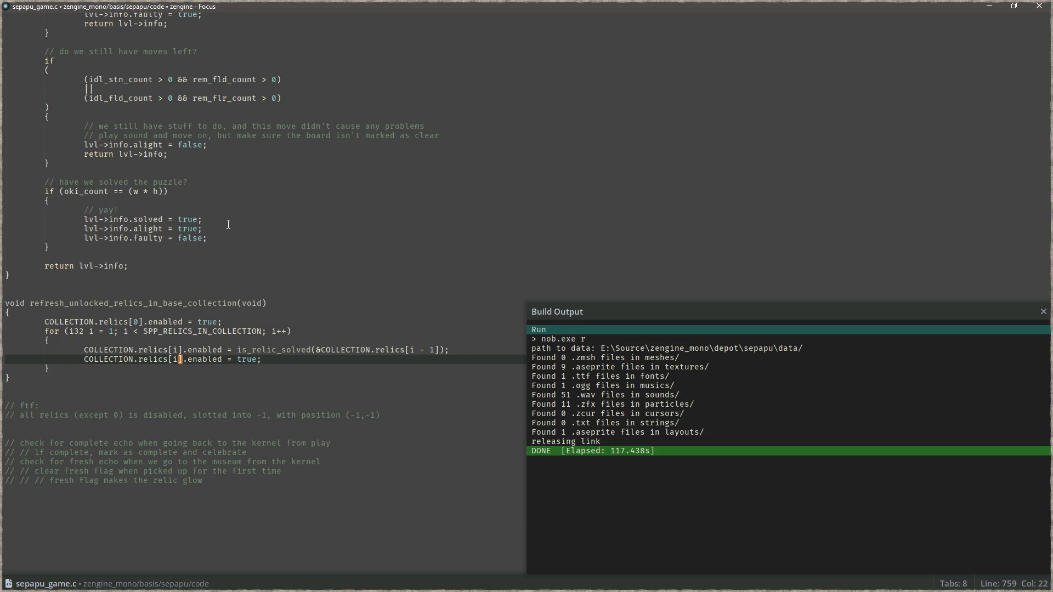
Step: Build the game and relaunch it with F6
key("F5")
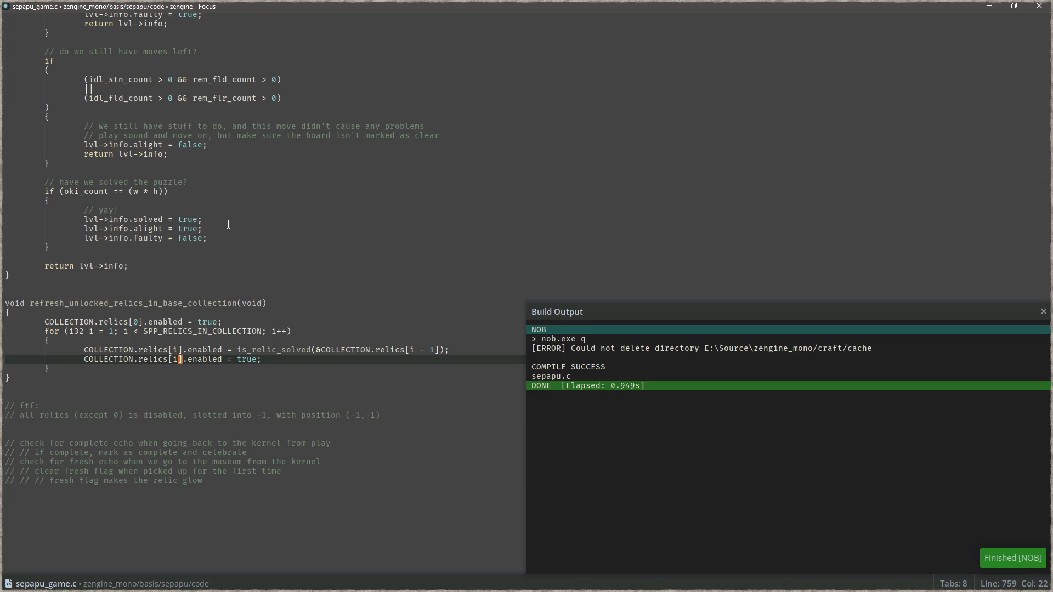
left_click(328, 302)
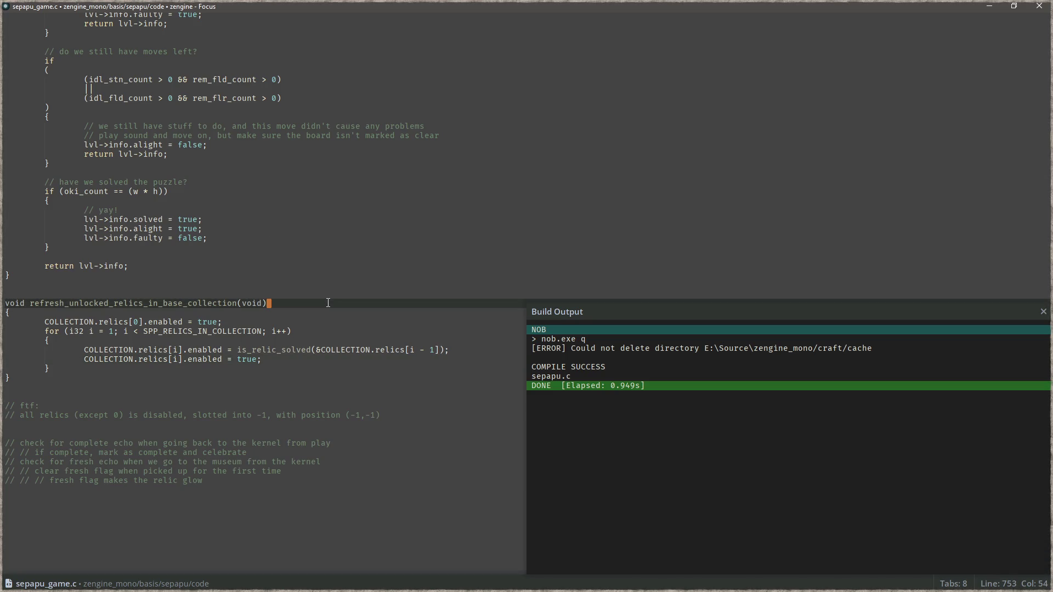
key("F6")
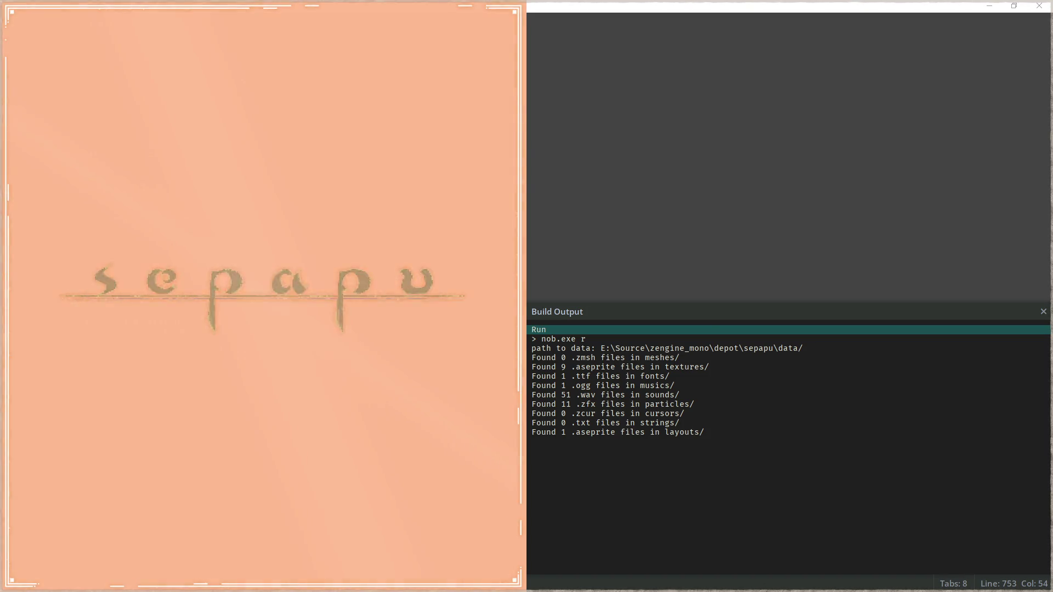
Step: Make the game window fill the whole screen
key("super+Left")
left_click(433, 338)
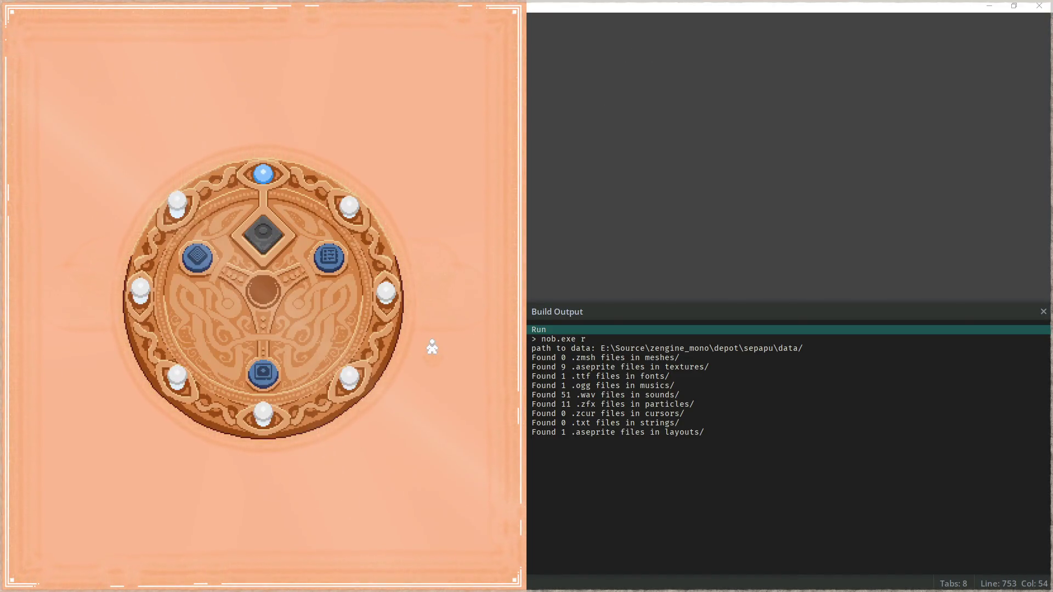
key("super+Up")
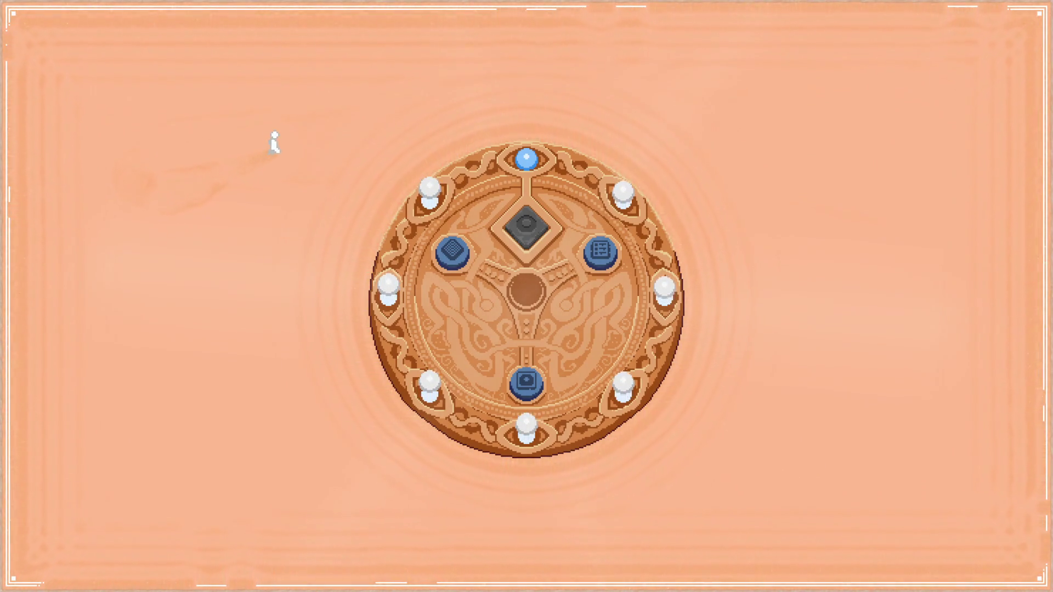
Step: Walk the character around the disc and onto the top-left stone to enter its level
key("Right")
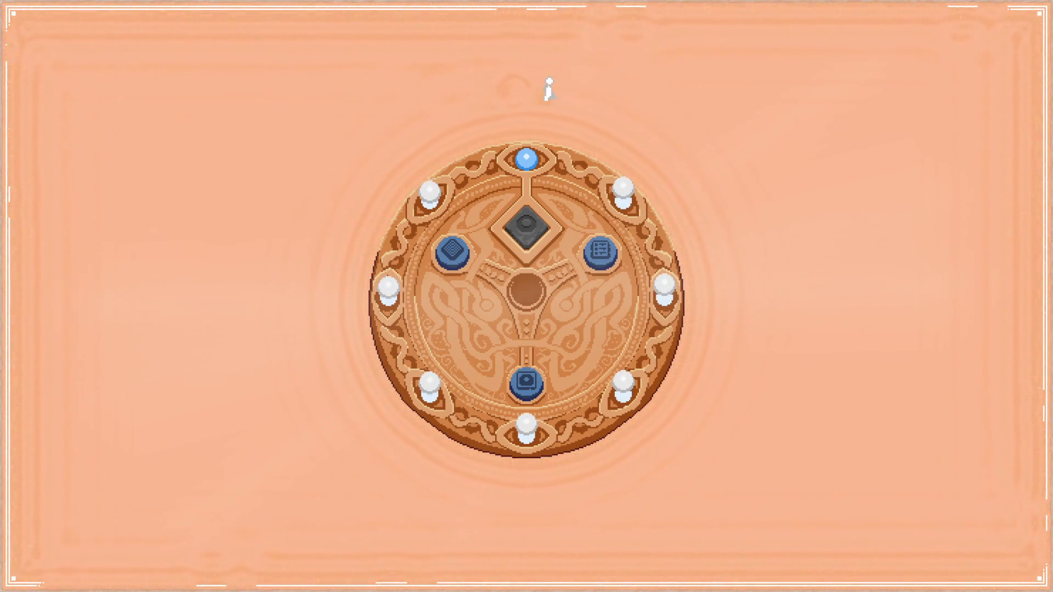
key("Down")
key("Left")
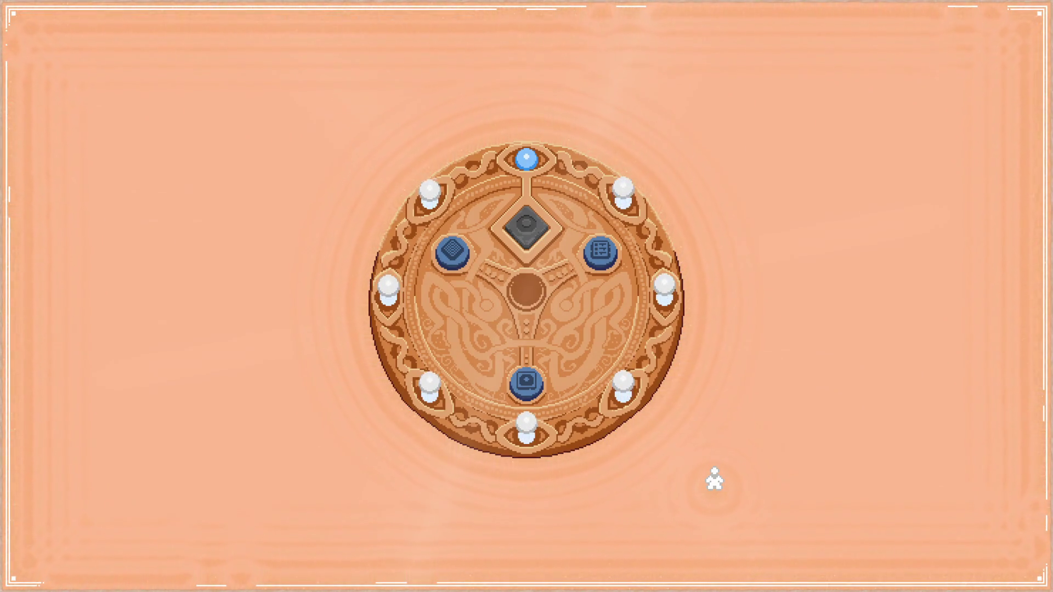
key("Right")
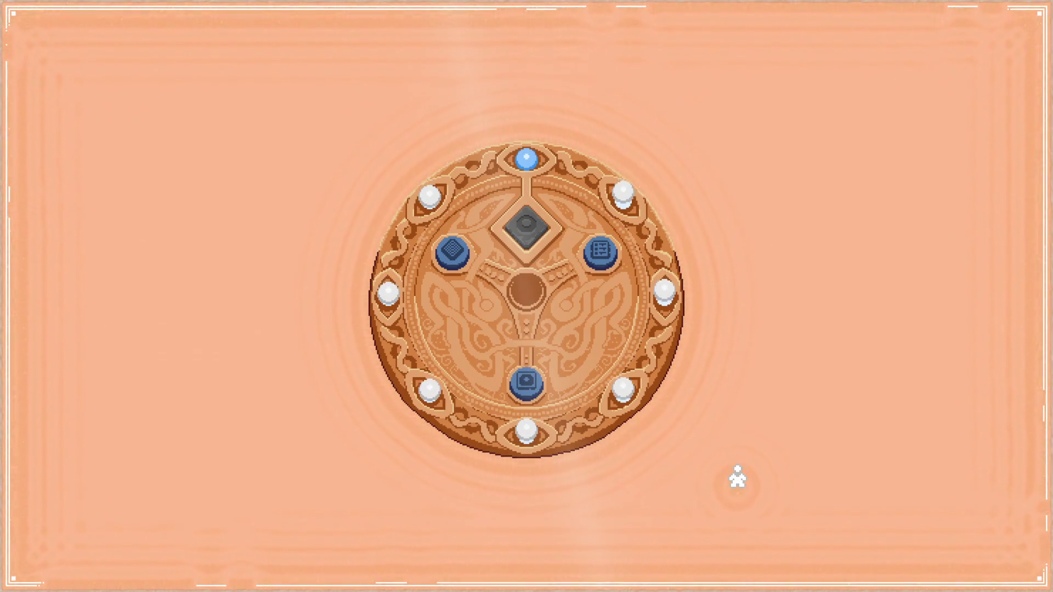
key("Left")
key("Up")
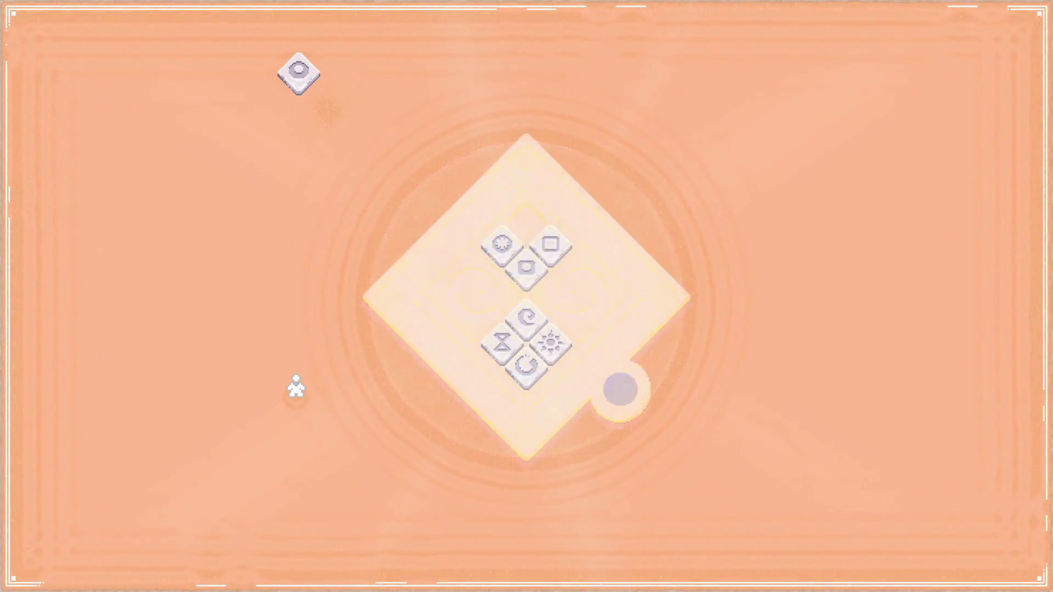
Step: Move the character around the board, placing the circle tile in the top slot
key("Up")
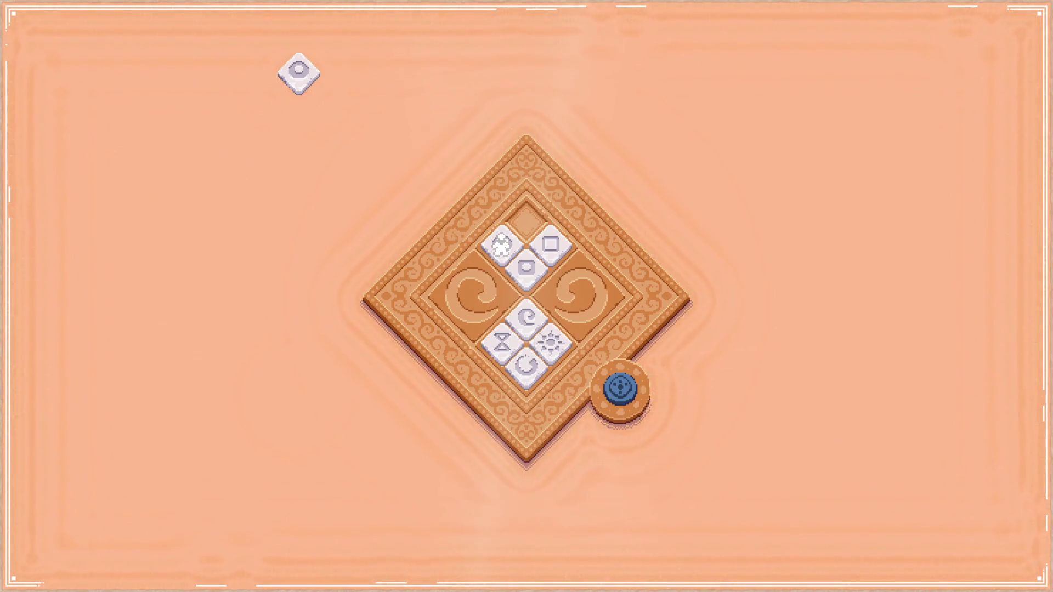
key("Left")
key("Right")
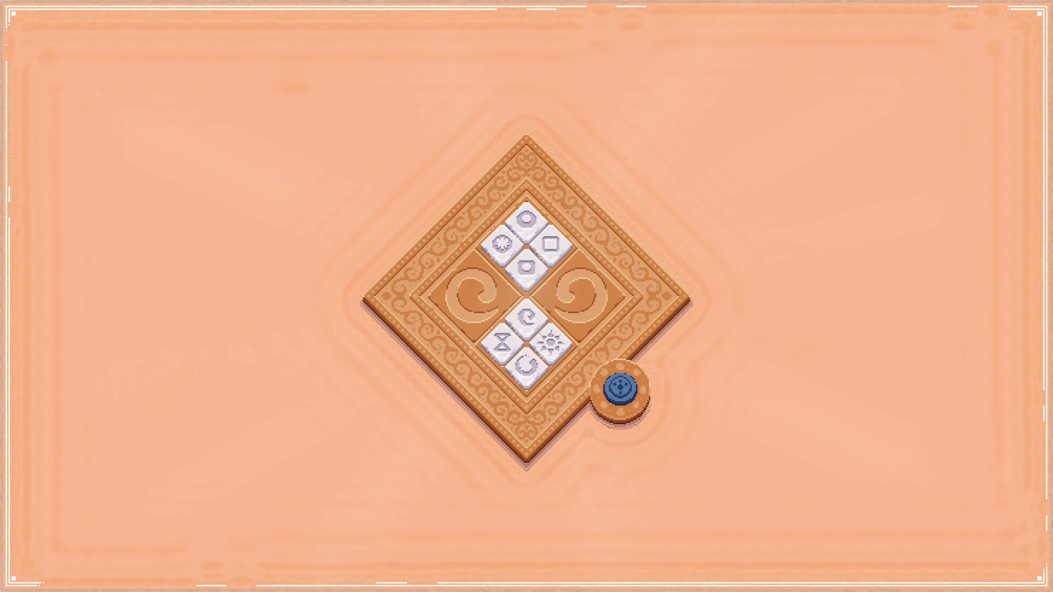
key("Right")
left_click(380, 439)
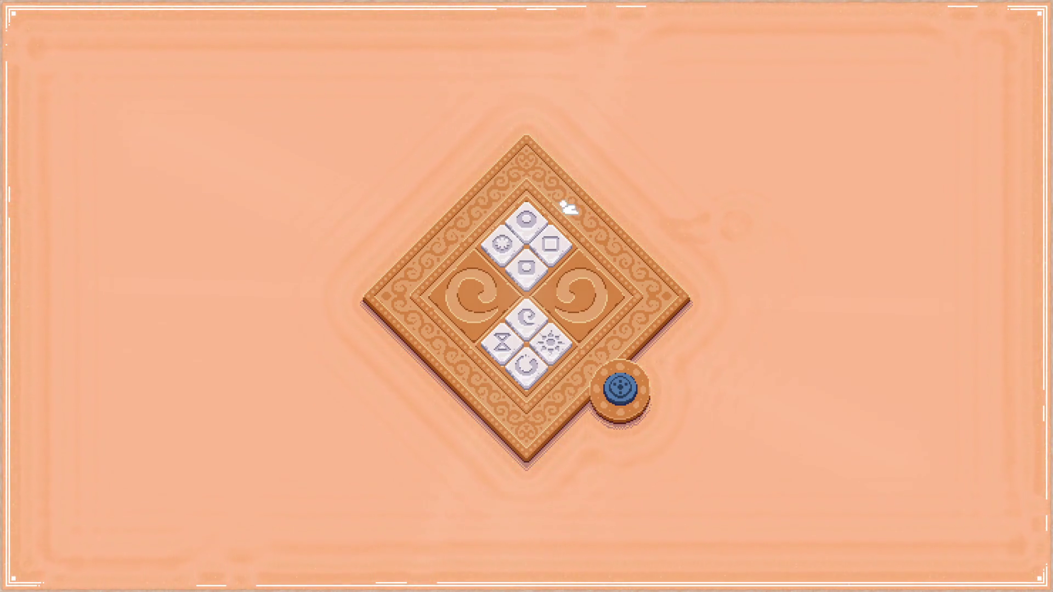
Step: Clear all rune tiles off the square board and activate the emptied board
left_click_drag(525, 219, 576, 188)
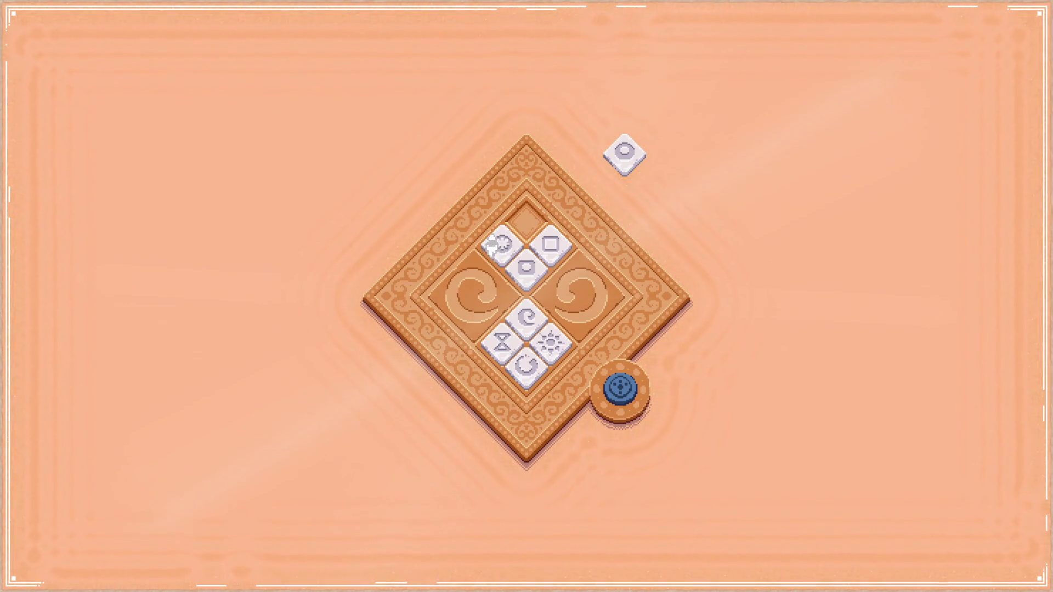
mouse_move(493, 247)
left_mouse_down()
mouse_move(428, 200)
mouse_move(390, 189)
left_mouse_up()
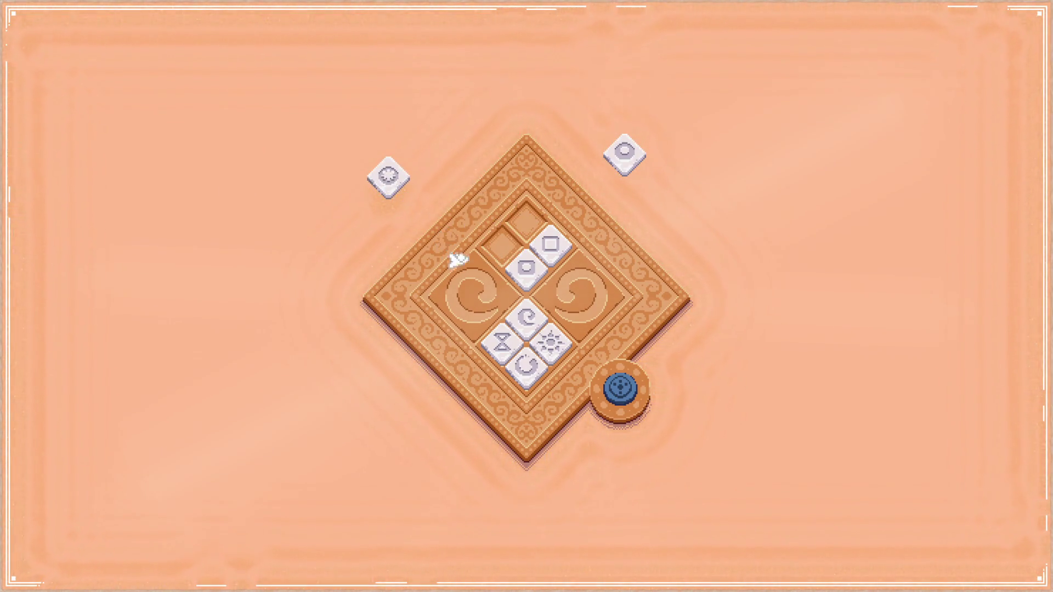
mouse_move(524, 317)
left_mouse_down()
mouse_move(603, 274)
mouse_move(667, 222)
left_mouse_up()
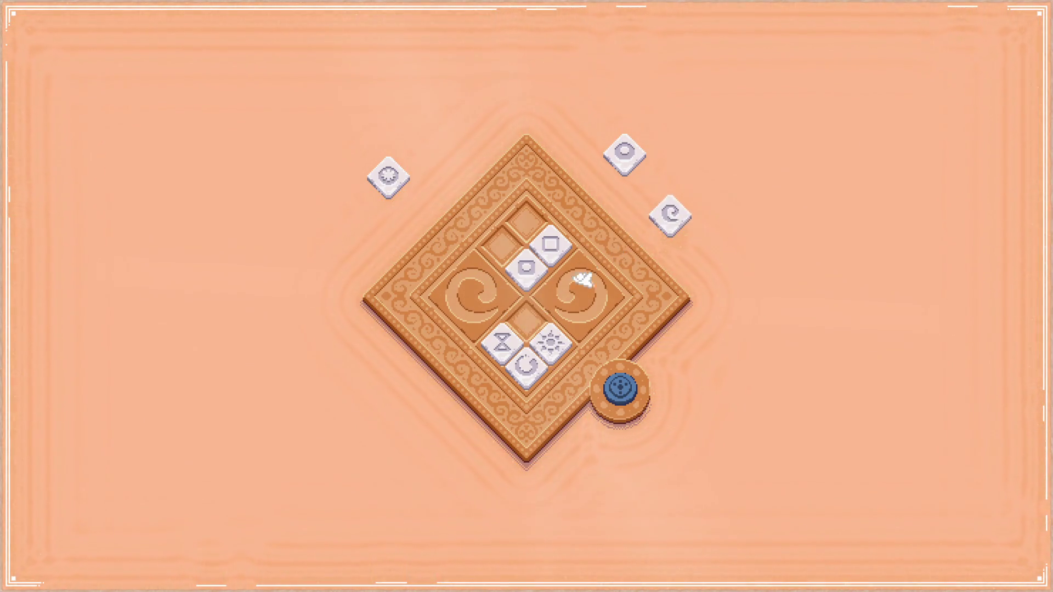
left_click_drag(526, 365, 746, 329)
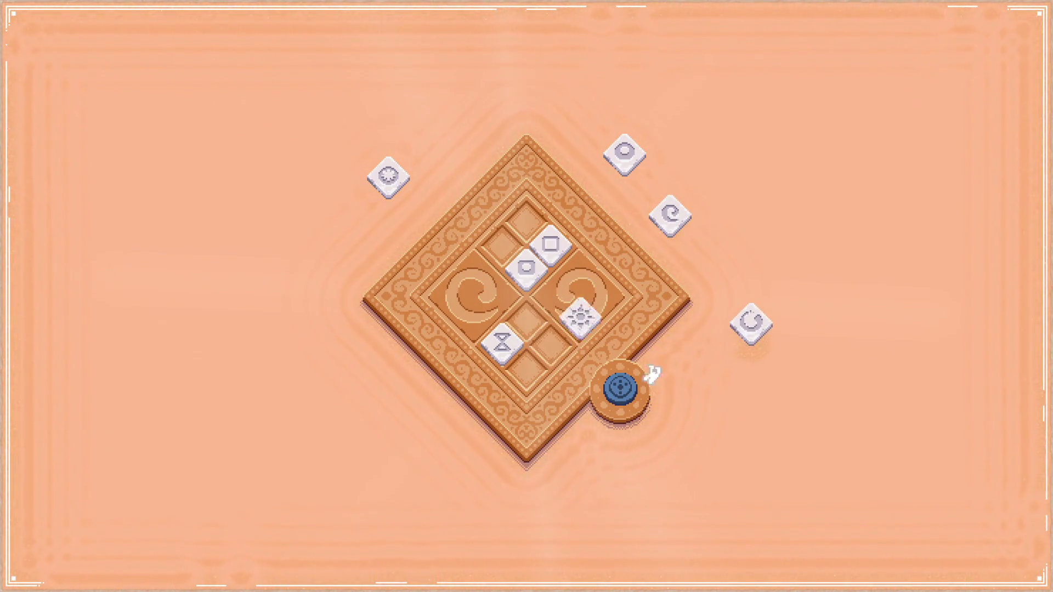
mouse_move(548, 351)
left_mouse_down()
mouse_move(594, 347)
mouse_move(716, 395)
left_mouse_up()
left_click(502, 344)
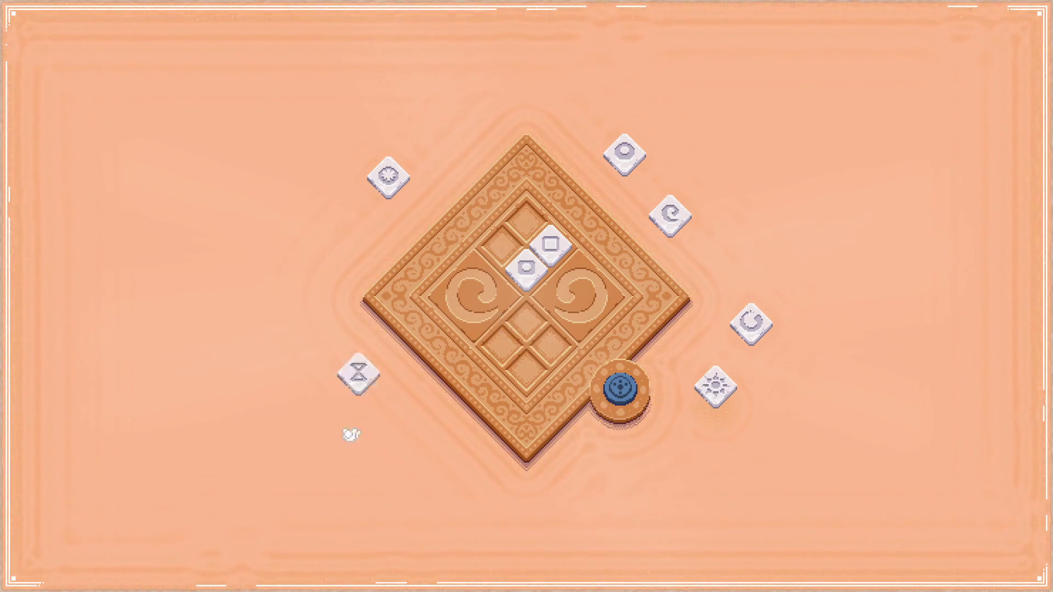
left_click(524, 258)
left_click(549, 244)
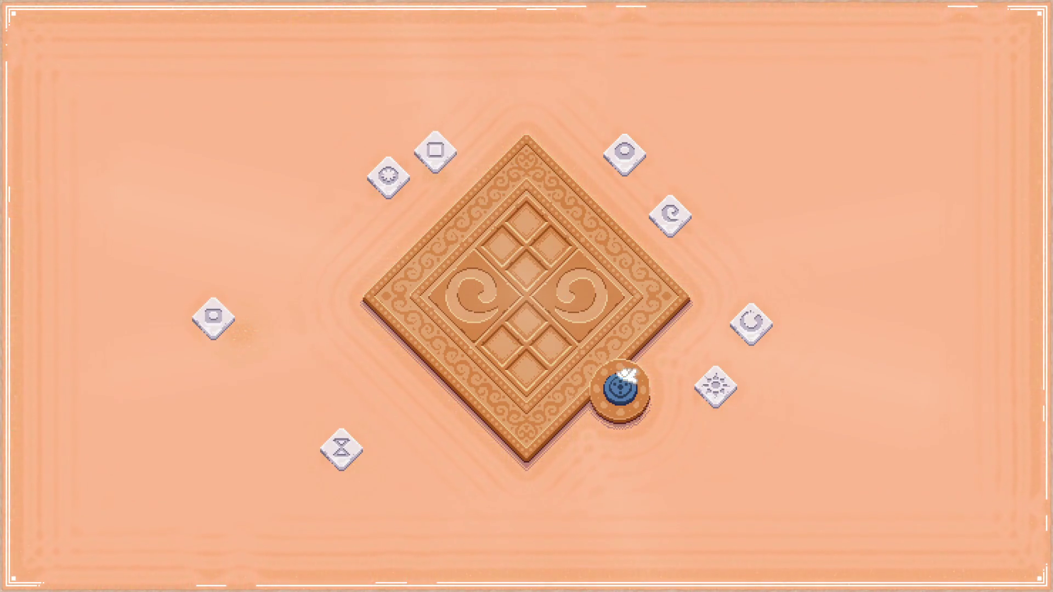
left_click(620, 386)
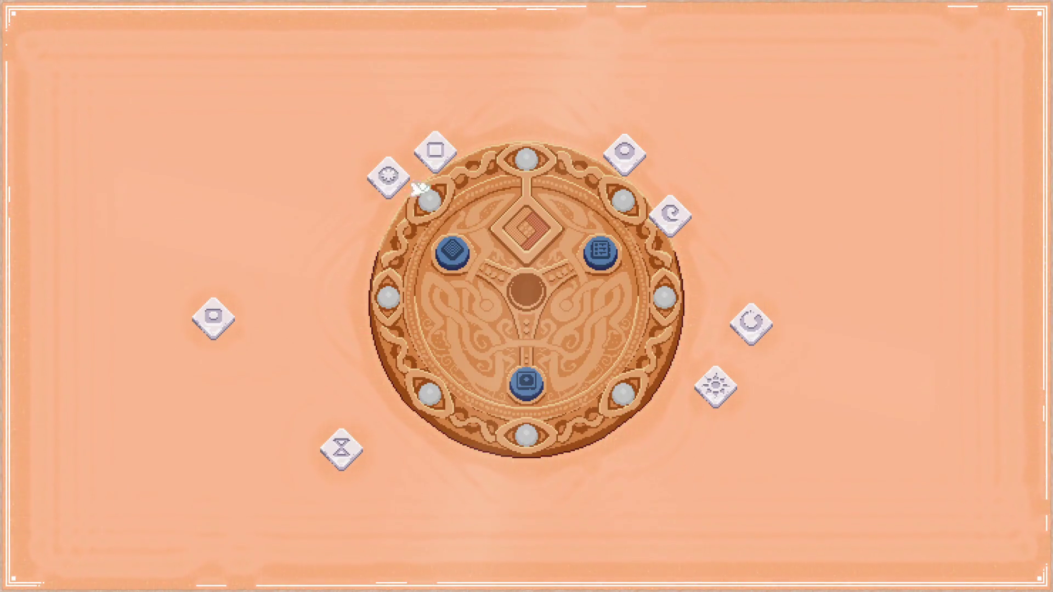
Step: Arrange the eye, spiral, gear, square, sun, C, hourglass and swirl tiles around the dial rim
left_click_drag(635, 157, 529, 117)
mouse_move(671, 215)
left_mouse_down()
mouse_move(656, 164)
mouse_move(669, 483)
left_mouse_up()
mouse_move(384, 176)
left_mouse_down()
mouse_move(630, 157)
mouse_move(676, 187)
mouse_move(649, 165)
left_mouse_up()
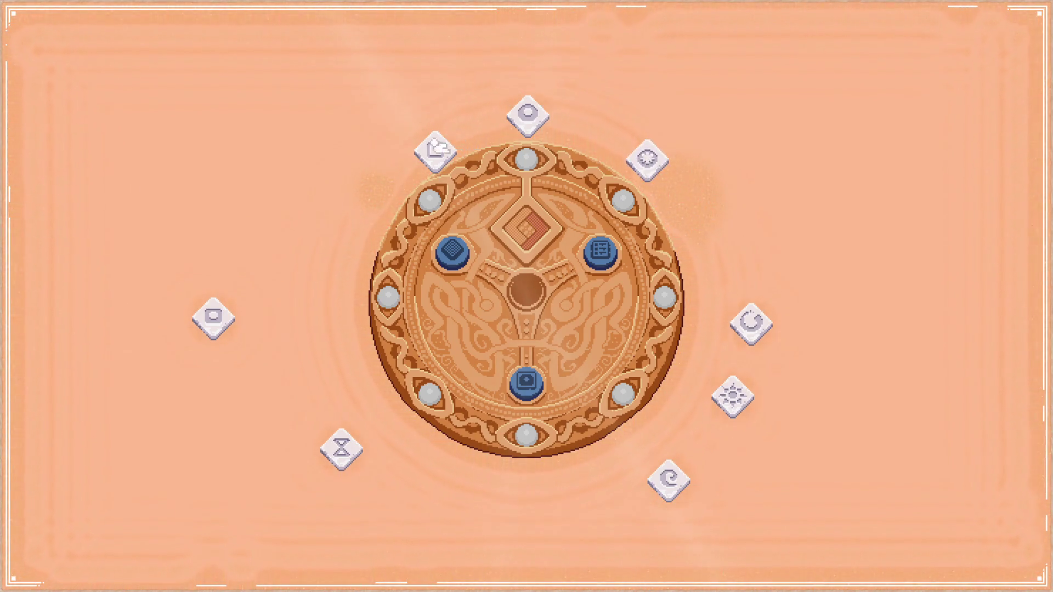
mouse_move(439, 155)
left_mouse_down()
mouse_move(719, 255)
mouse_move(708, 483)
mouse_move(470, 513)
left_mouse_up()
mouse_move(220, 312)
left_mouse_down()
mouse_move(504, 423)
mouse_move(696, 395)
mouse_move(278, 234)
mouse_move(326, 299)
left_mouse_up()
mouse_move(480, 505)
left_mouse_down()
mouse_move(351, 204)
mouse_move(381, 174)
mouse_move(384, 186)
left_mouse_up()
left_click_drag(342, 464, 387, 452)
left_click_drag(607, 479, 521, 500)
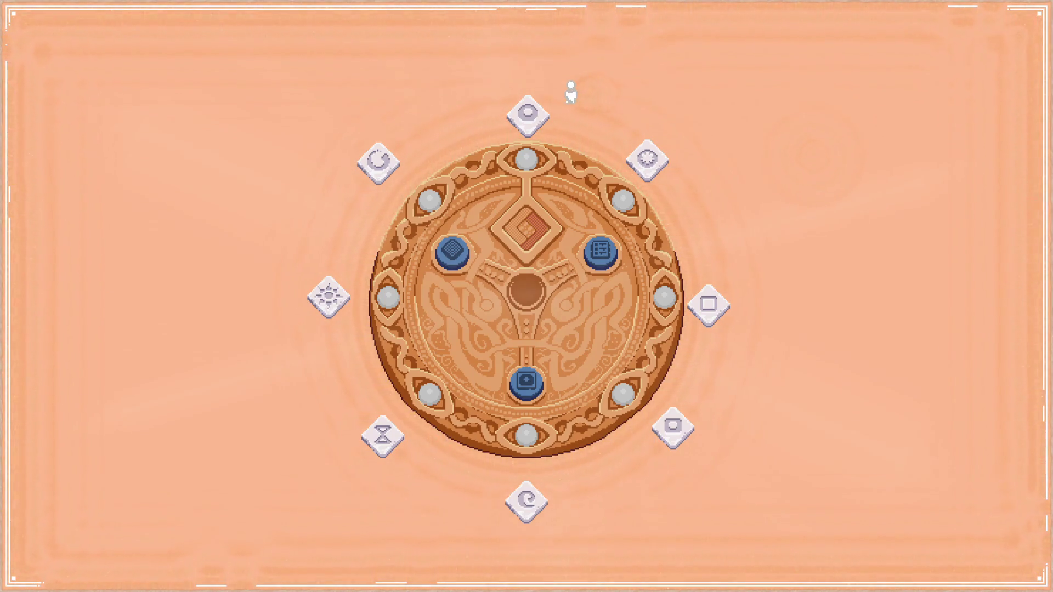
Step: Carry the eye tile to the dial centre and solve the first two small boards
mouse_move(535, 114)
left_mouse_down()
mouse_move(509, 234)
mouse_move(522, 232)
left_mouse_up()
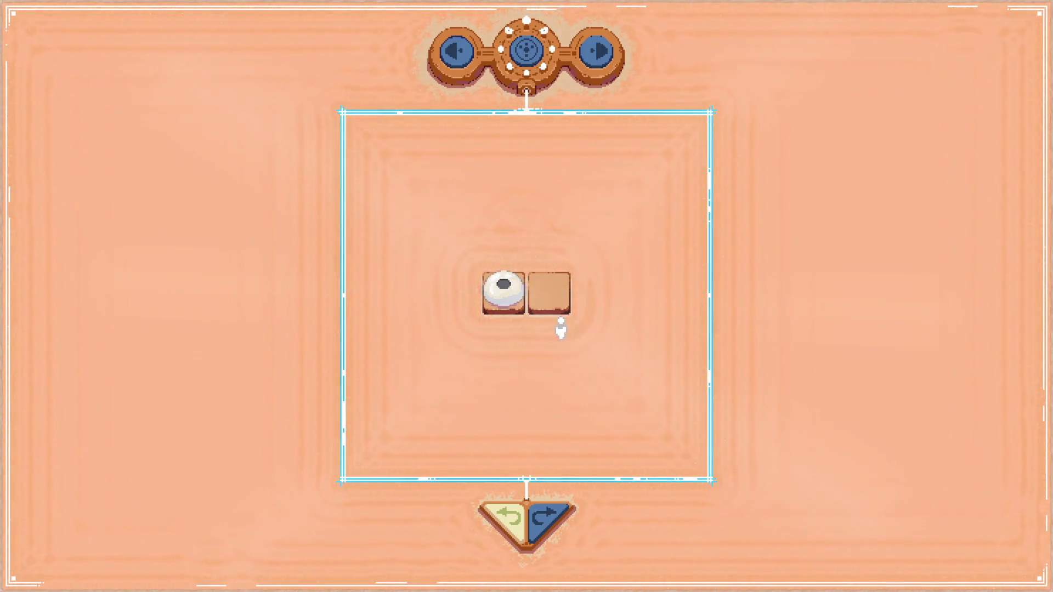
left_click_drag(509, 302, 546, 303)
left_click(553, 297)
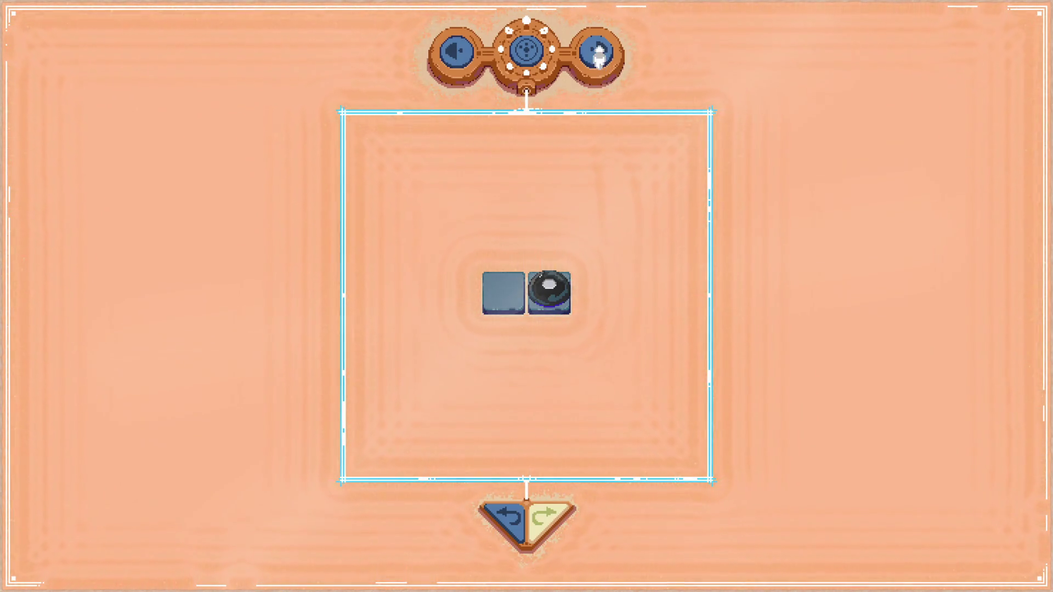
left_click(597, 53)
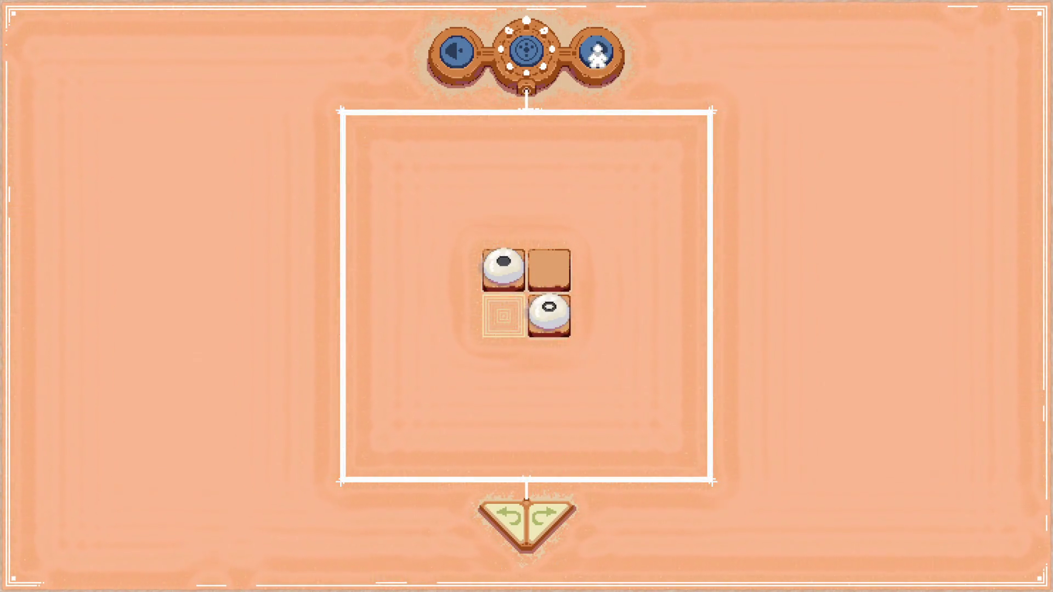
left_click_drag(551, 301, 549, 269)
left_click(598, 55)
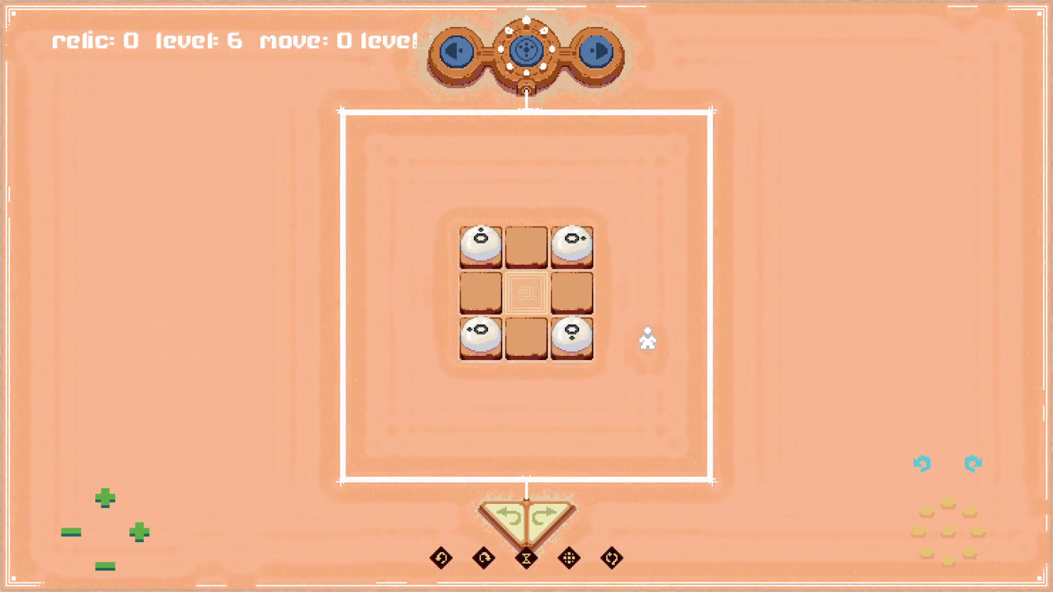
Step: Go to the four-corner 3×3 level and walk the figure to carry the top-left piece down
key("Right")
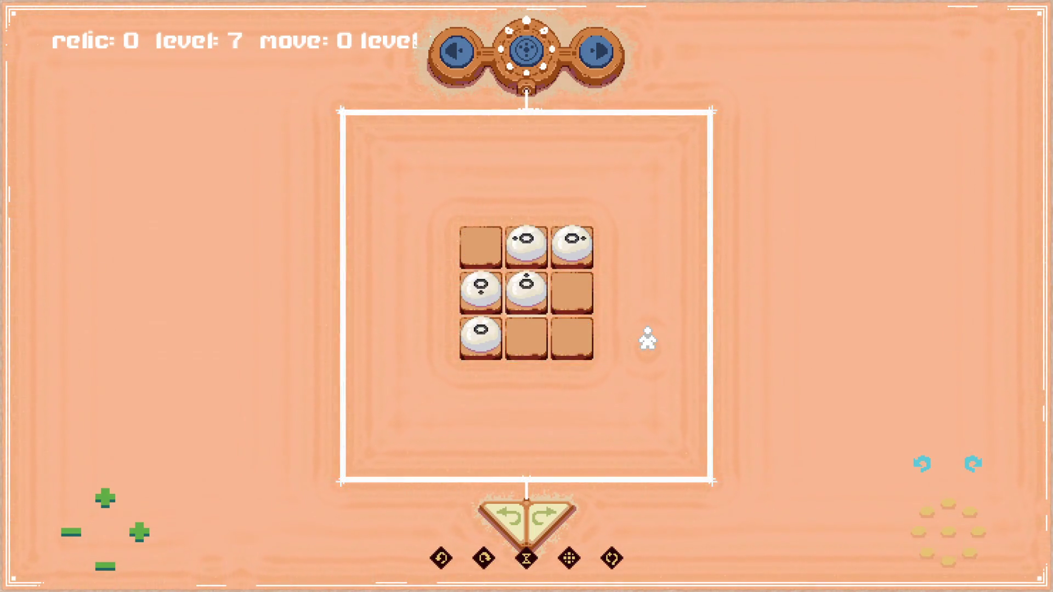
key("Left")
key("Left")
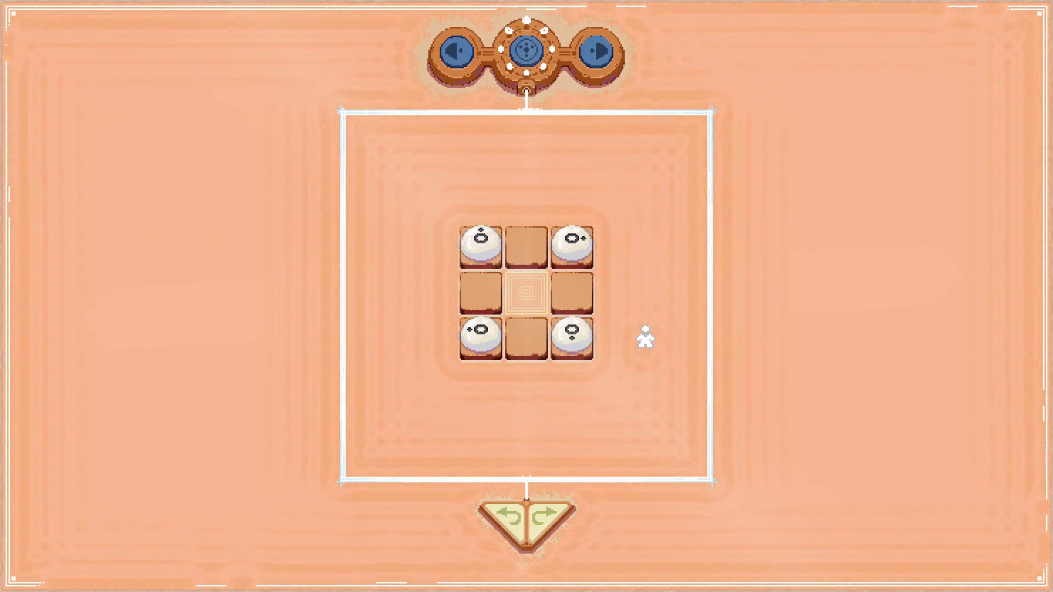
key("Up")
key("Left")
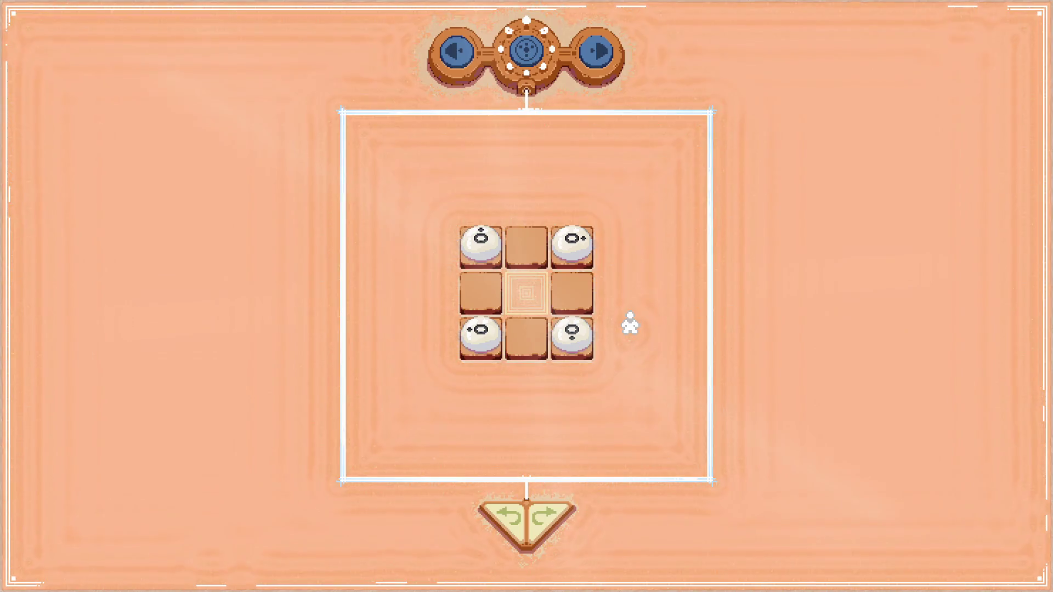
key("Left")
key("Left")
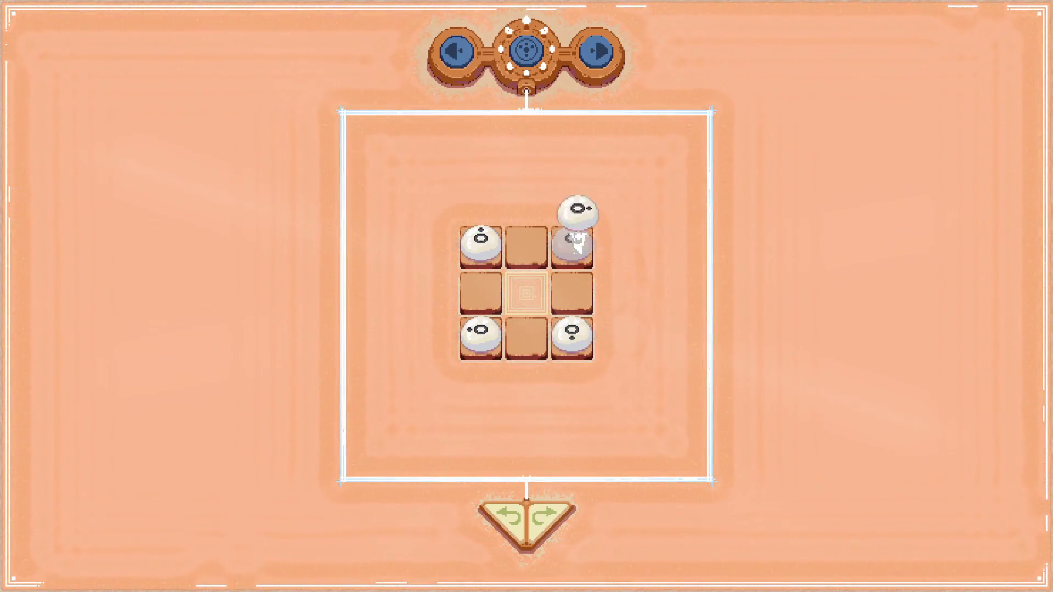
key("Down")
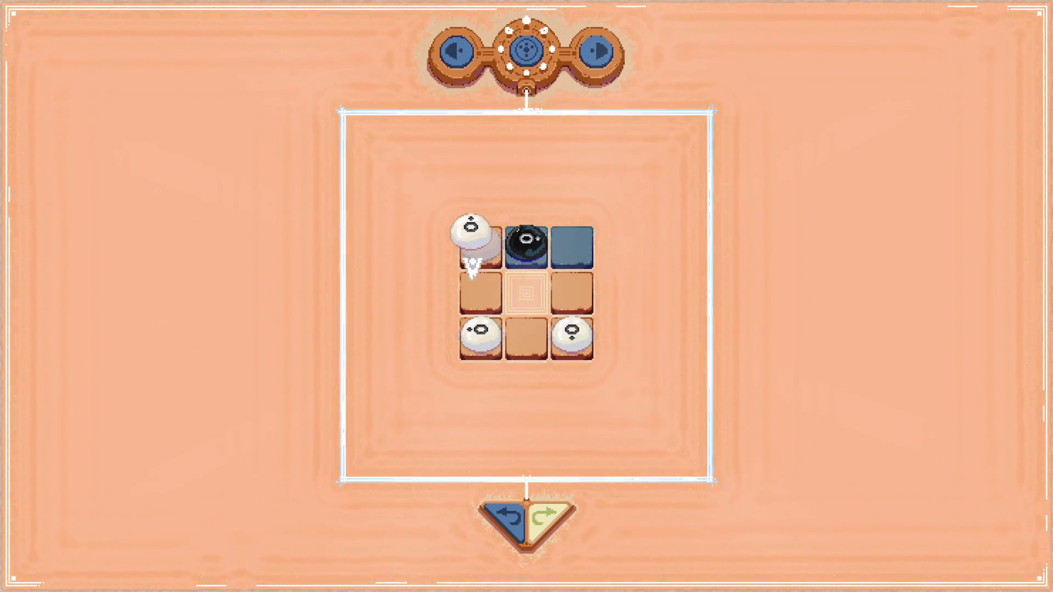
key("Down")
key("Right")
key("Right")
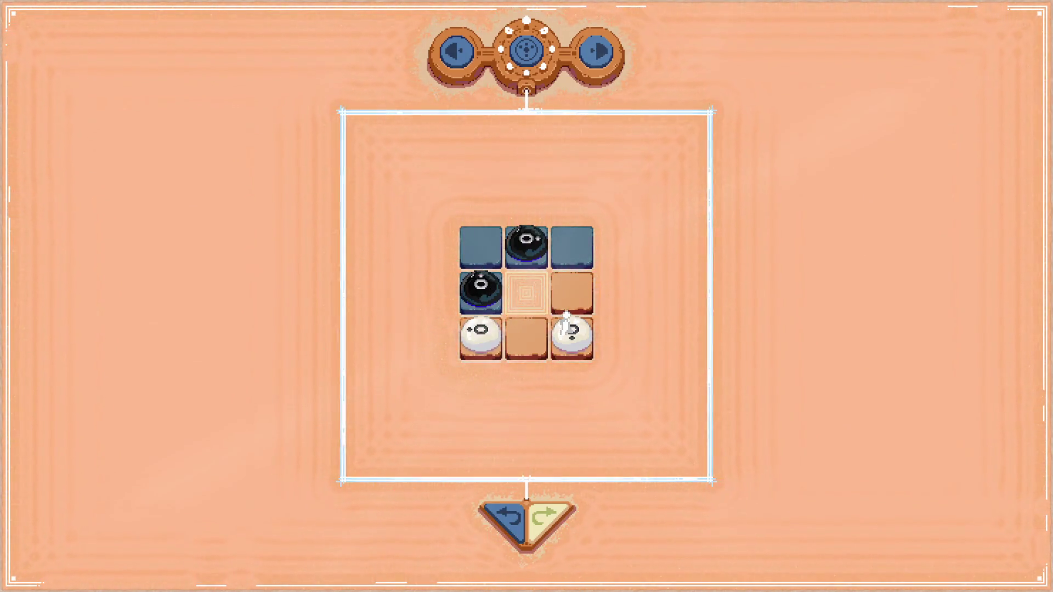
Step: Reset the 3×3 board and retry, moving pieces to top-middle, middle-left and bottom-middle
left_click(509, 517)
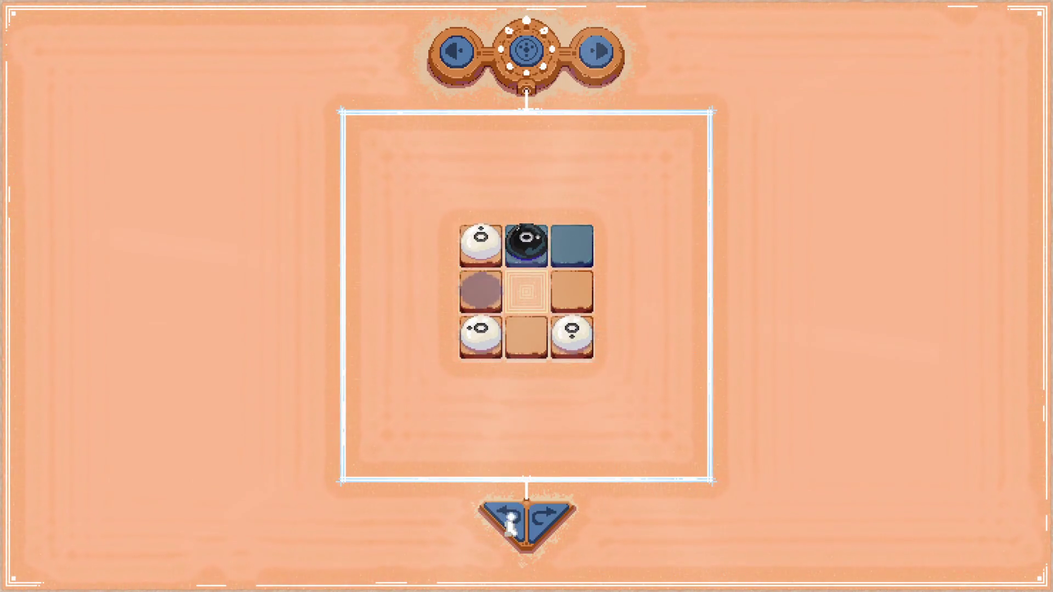
key("Left")
key("Left")
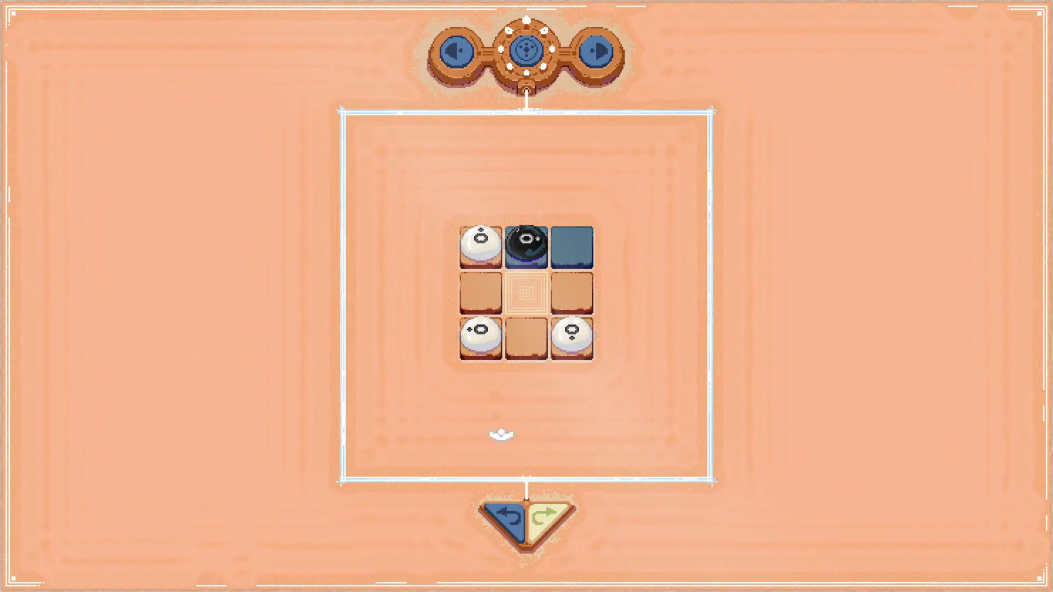
left_click(509, 517)
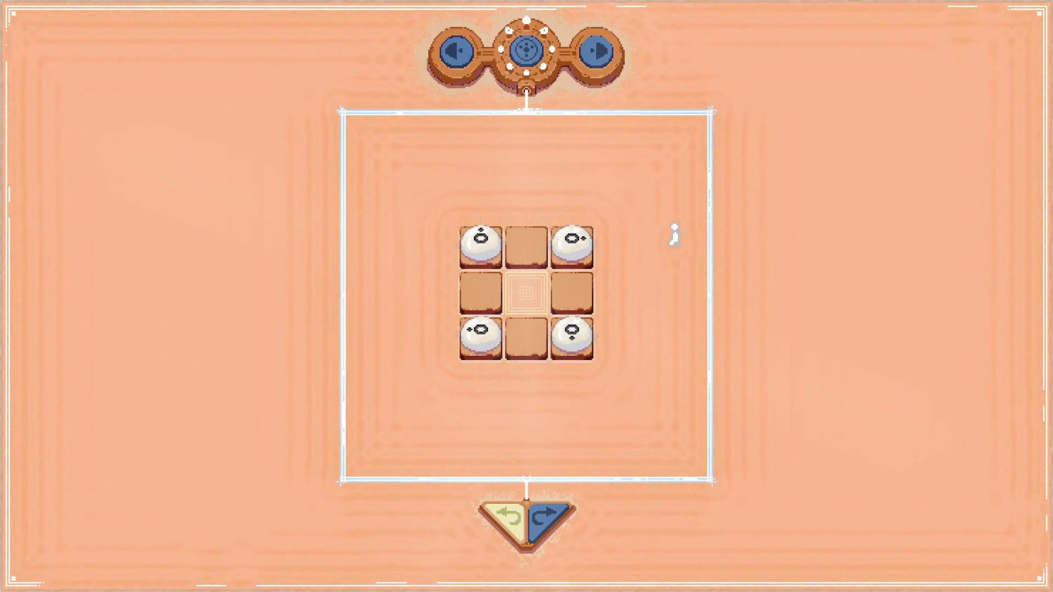
mouse_move(575, 244)
left_mouse_down()
mouse_move(527, 236)
mouse_move(477, 260)
mouse_move(479, 291)
left_mouse_up()
mouse_move(524, 336)
left_mouse_down()
mouse_move(571, 334)
mouse_move(575, 296)
left_mouse_up()
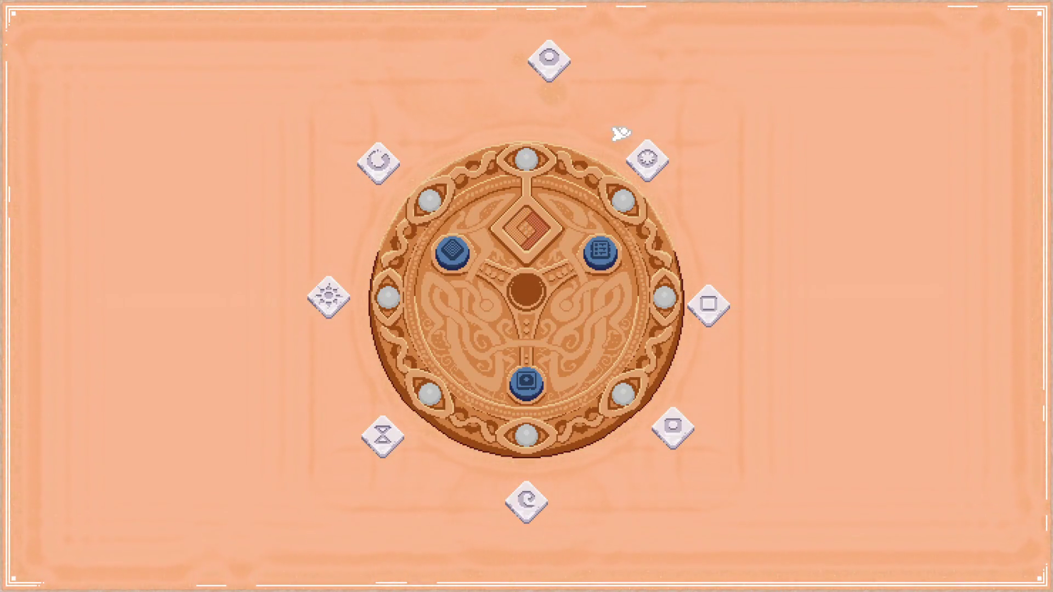
Step: Slot the top and upper-right runes, load the eight-tile row level, then switch to the browser
left_click(555, 65)
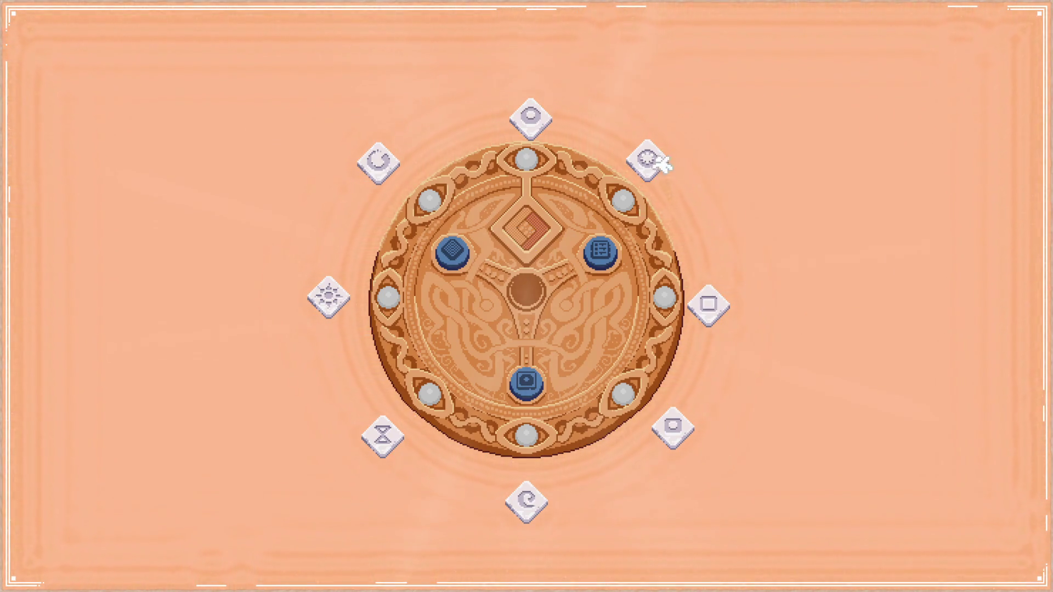
left_click_drag(652, 165, 516, 222)
left_click(535, 378)
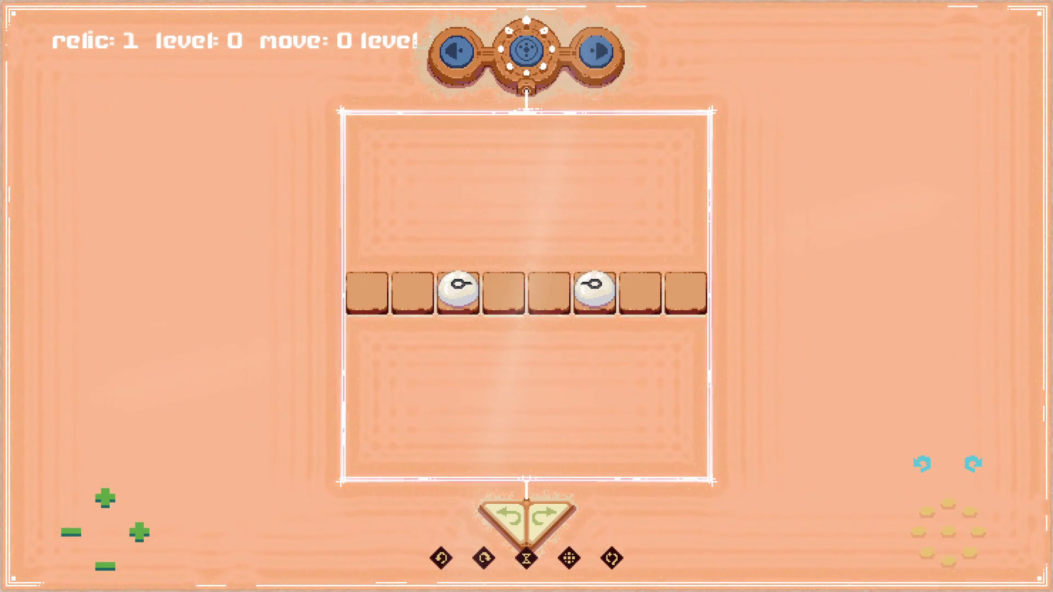
key("alt+Tab")
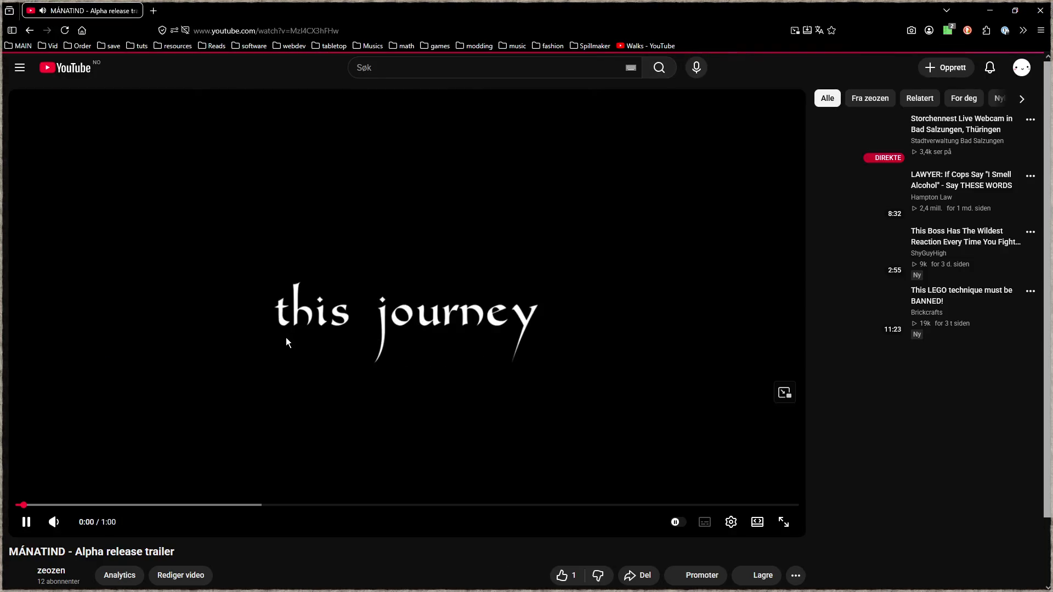
Step: Play the MÁNATIND trailer full screen at maximum volume and pause on the 'Try the Alpha!' card
left_click(21, 512)
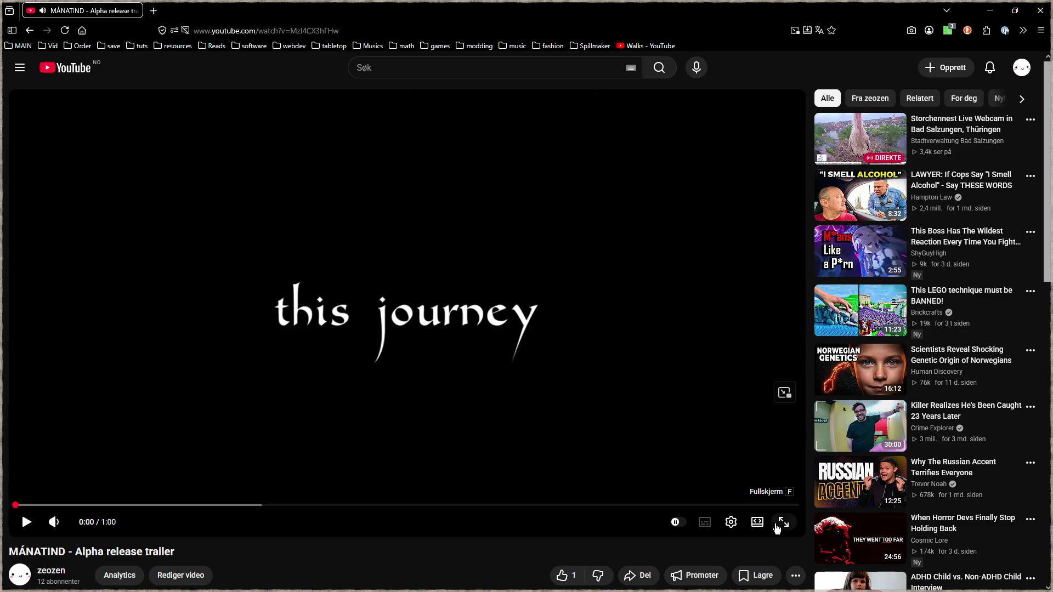
left_click(784, 527)
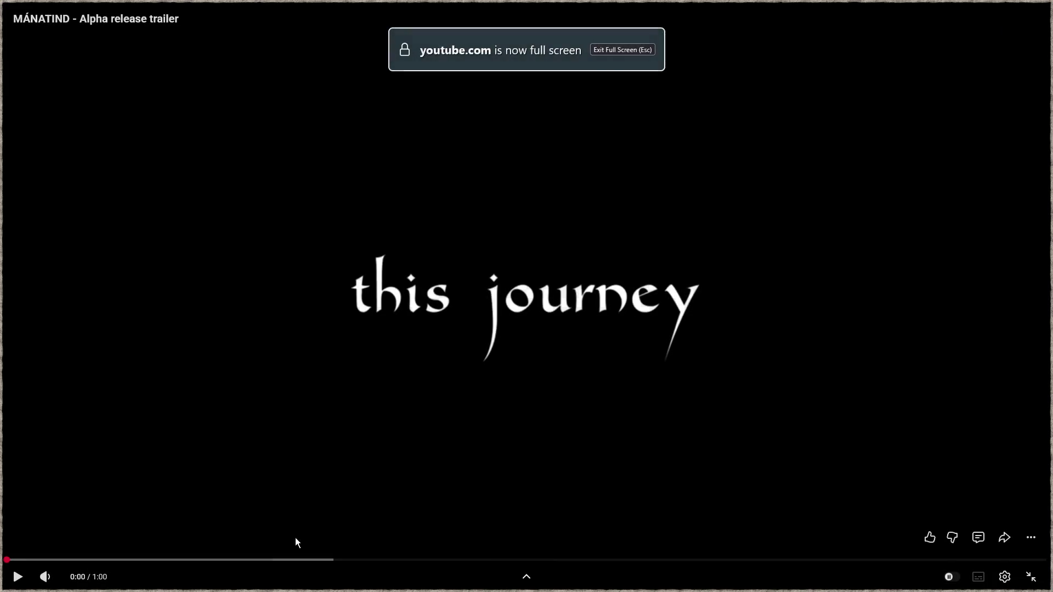
left_click(18, 576)
left_click_drag(79, 582, 85, 577)
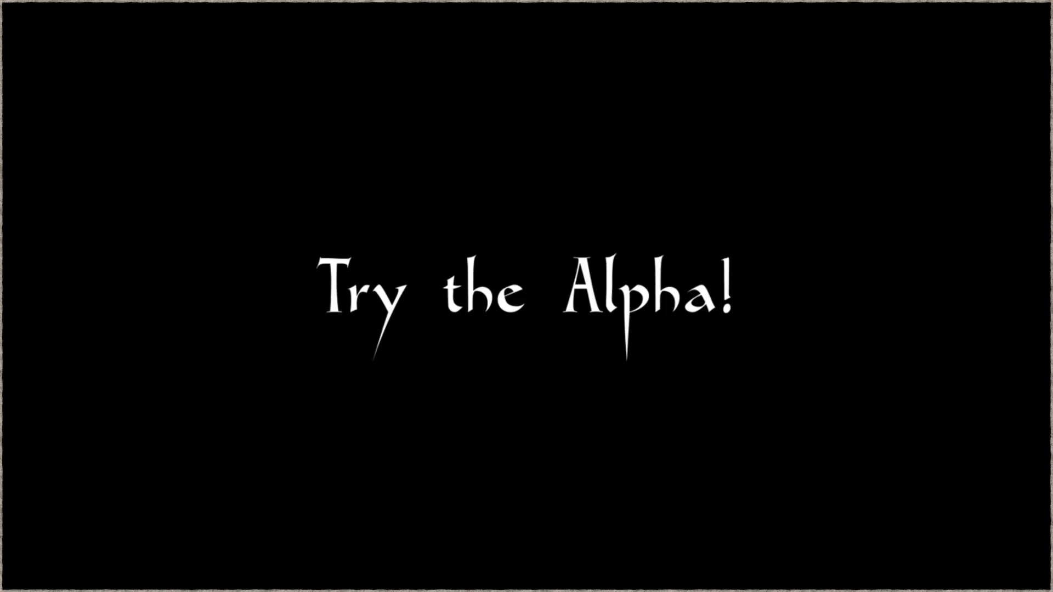
left_click(561, 402)
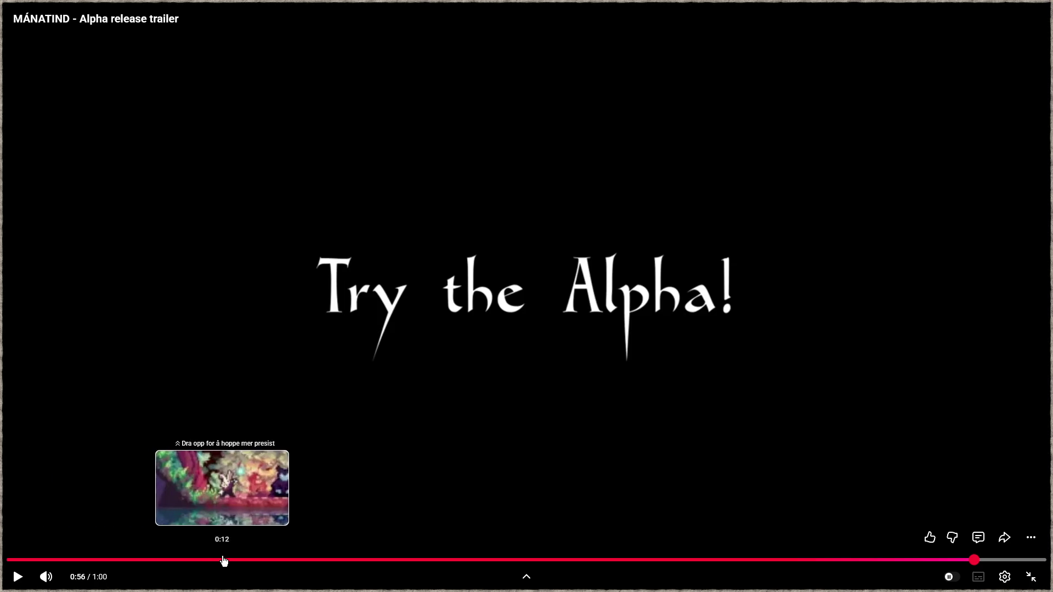
Step: Scrub the trailer back to 0:11, then exit fullscreen to the watch page
left_click(224, 560)
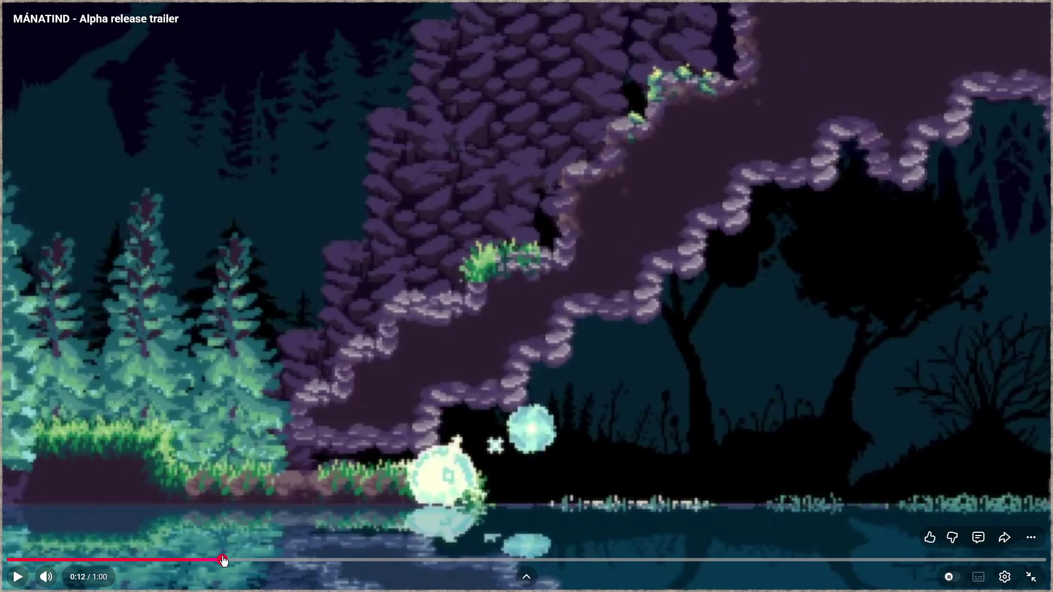
left_click(207, 559)
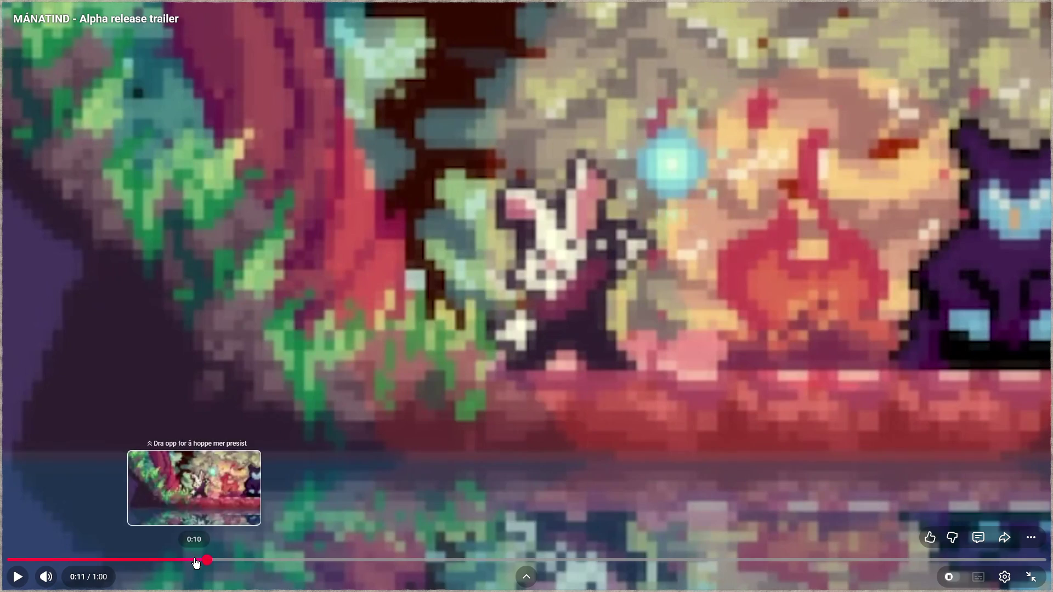
left_click(1034, 577)
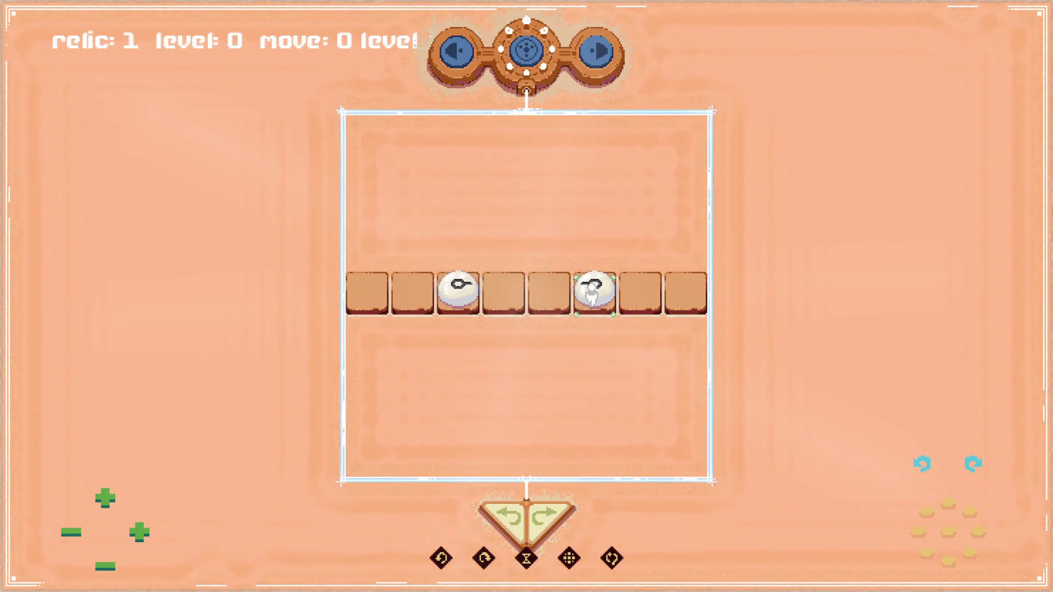
Step: Hide the debug HUD and try moving the white pieces along the eight-tile row, resetting twice with Z
key("Tab")
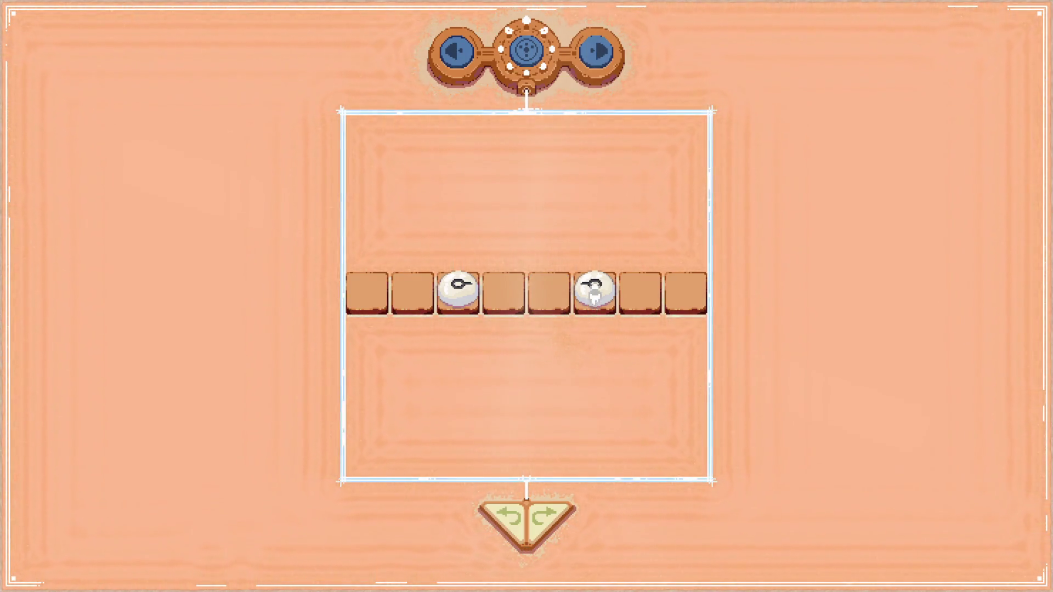
mouse_move(579, 288)
left_mouse_down()
mouse_move(635, 289)
mouse_move(604, 288)
left_mouse_up()
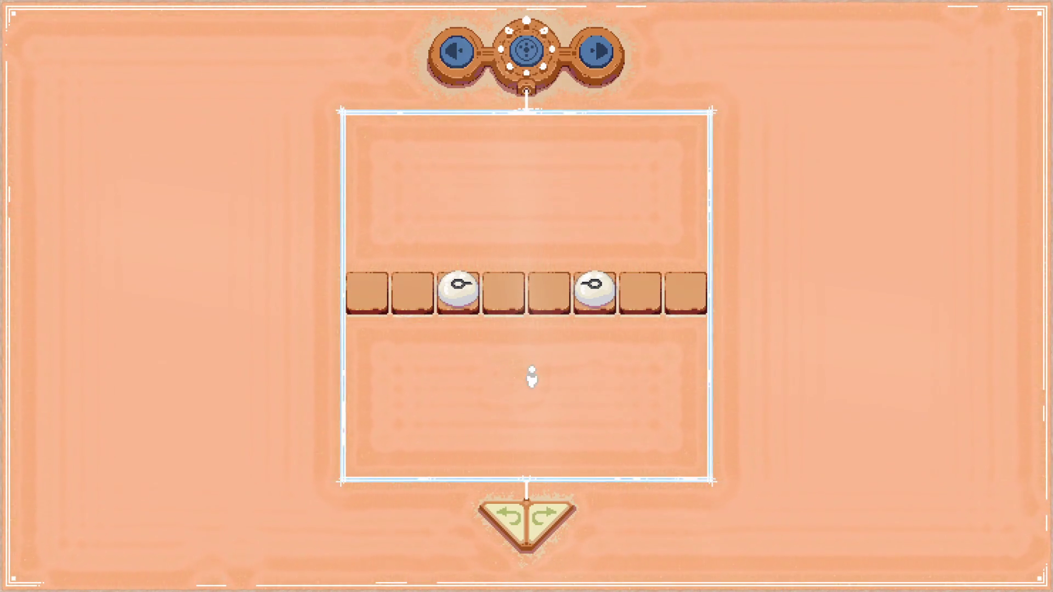
left_click_drag(600, 292, 639, 290)
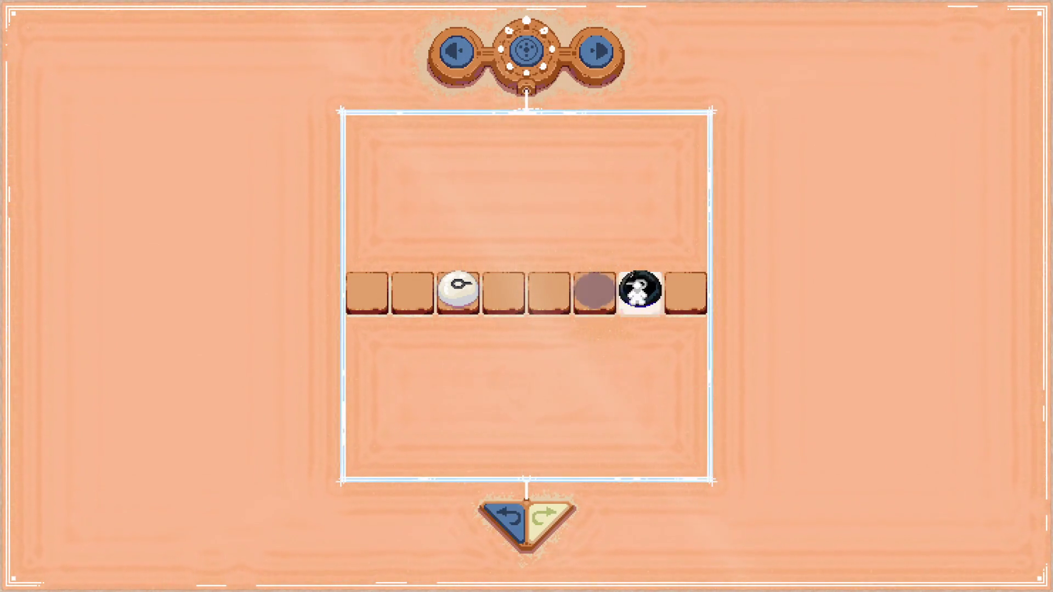
left_click(482, 315)
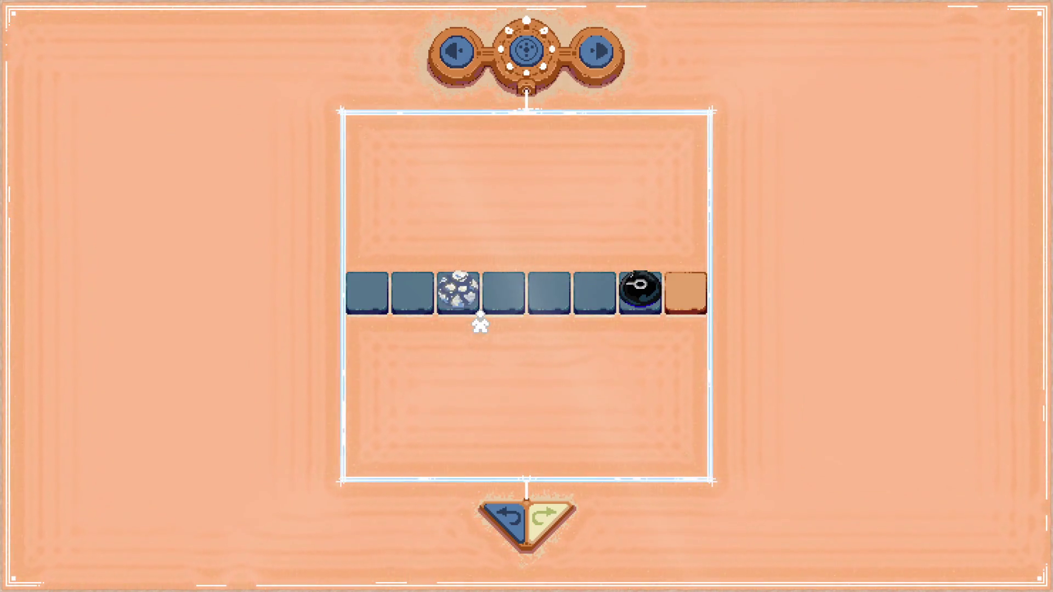
key("z")
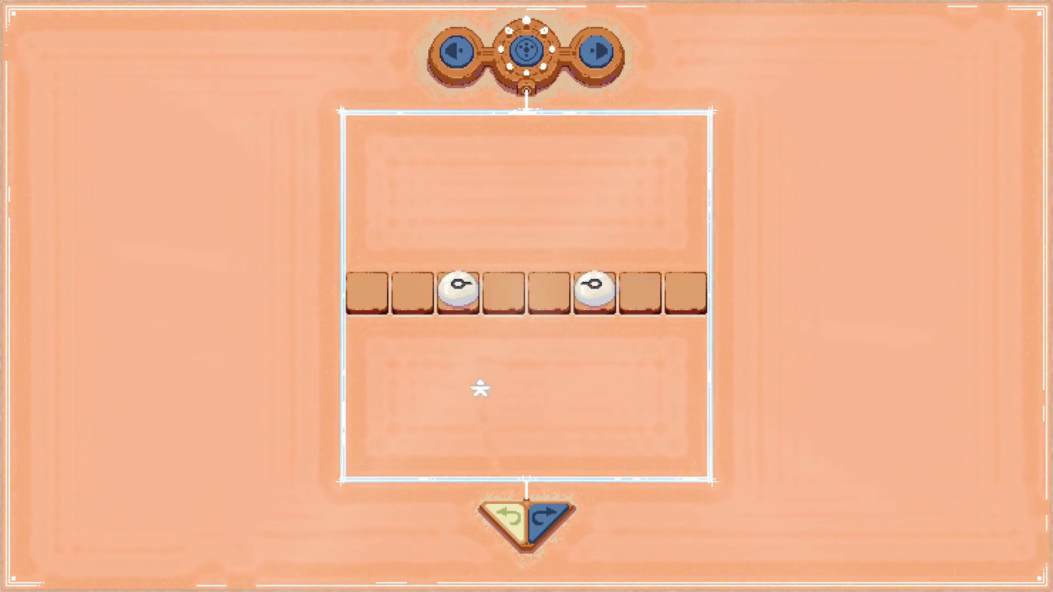
left_click_drag(422, 290, 639, 291)
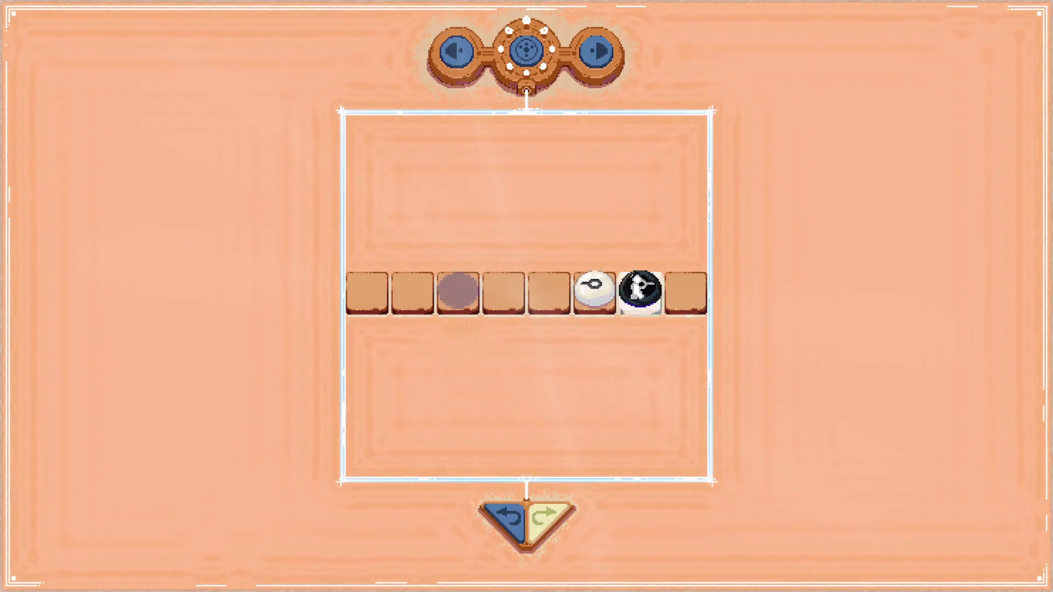
left_click_drag(540, 296, 545, 296)
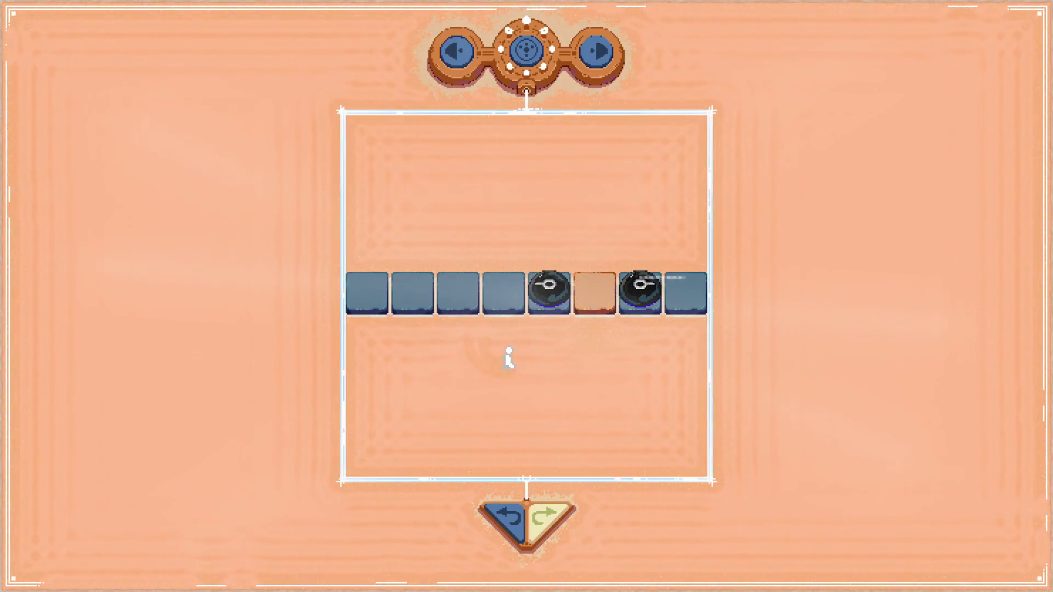
key("z")
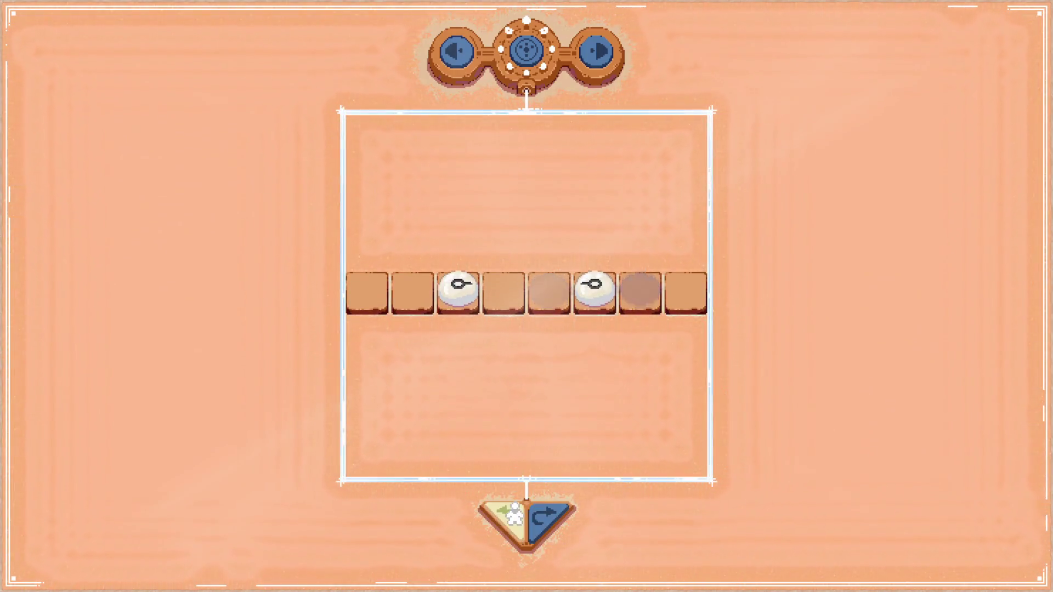
left_click_drag(458, 282, 406, 291)
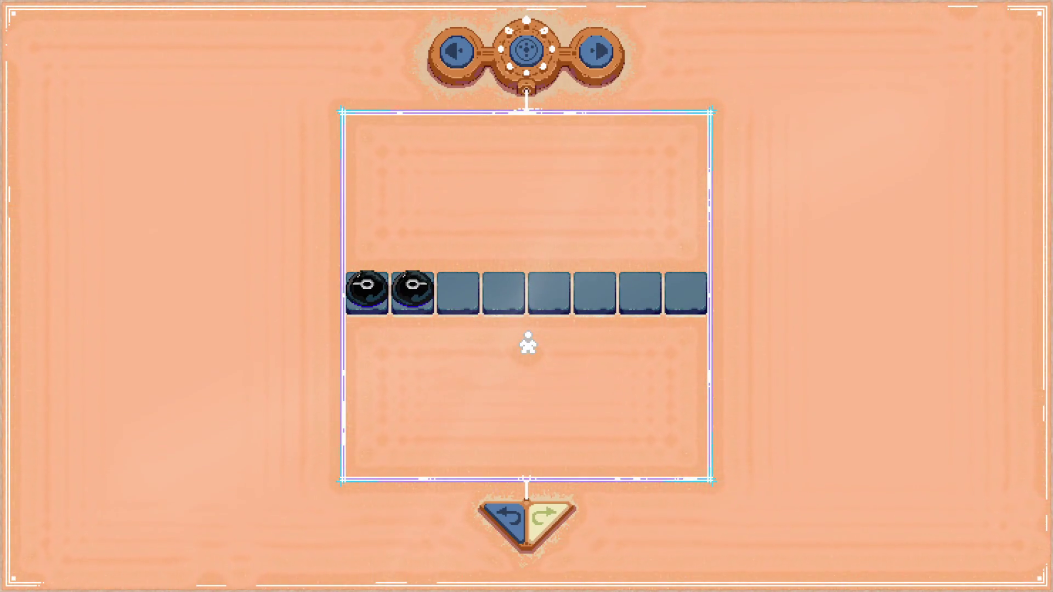
Step: Advance to the next board and settle on level 7's 5×3 puzzle
left_click(547, 69)
key("Right")
key("Left")
key("Right")
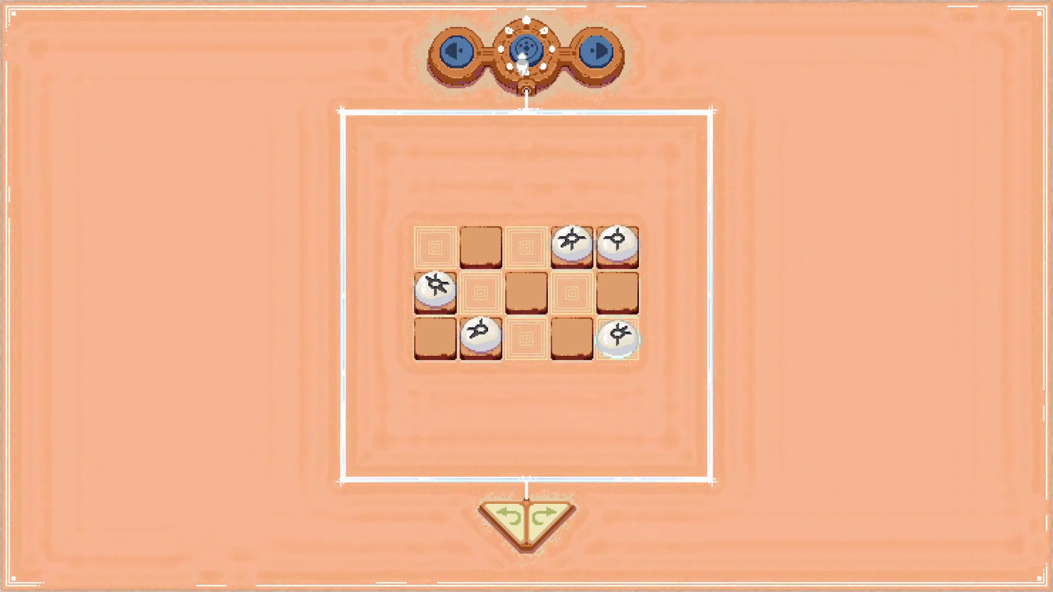
Step: Enter the bottom socket's puzzles from the relic dial, step to level 5, and hide the debug HUD
left_click(523, 64)
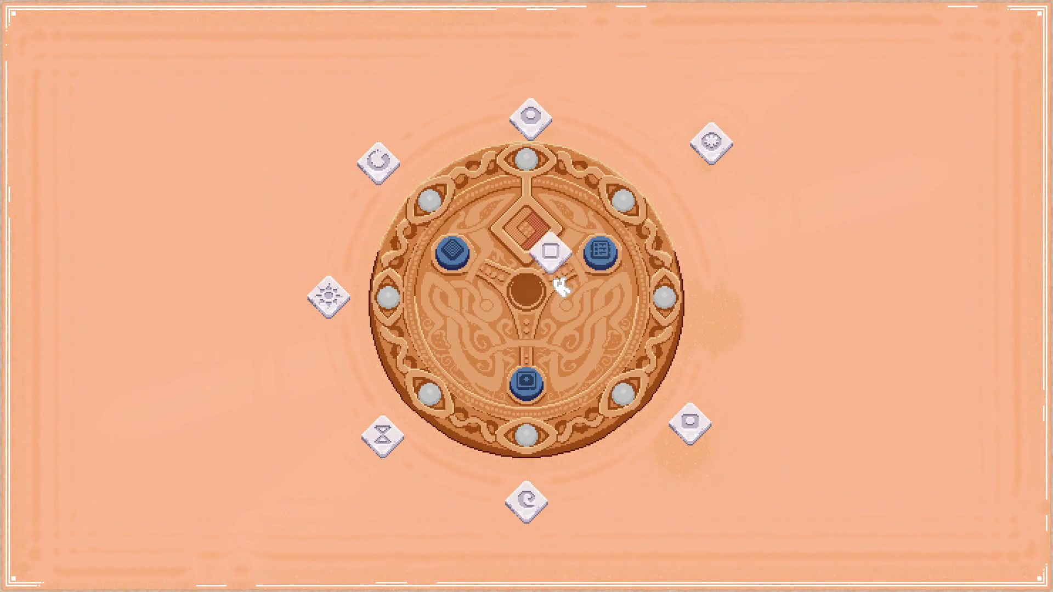
left_click(520, 378)
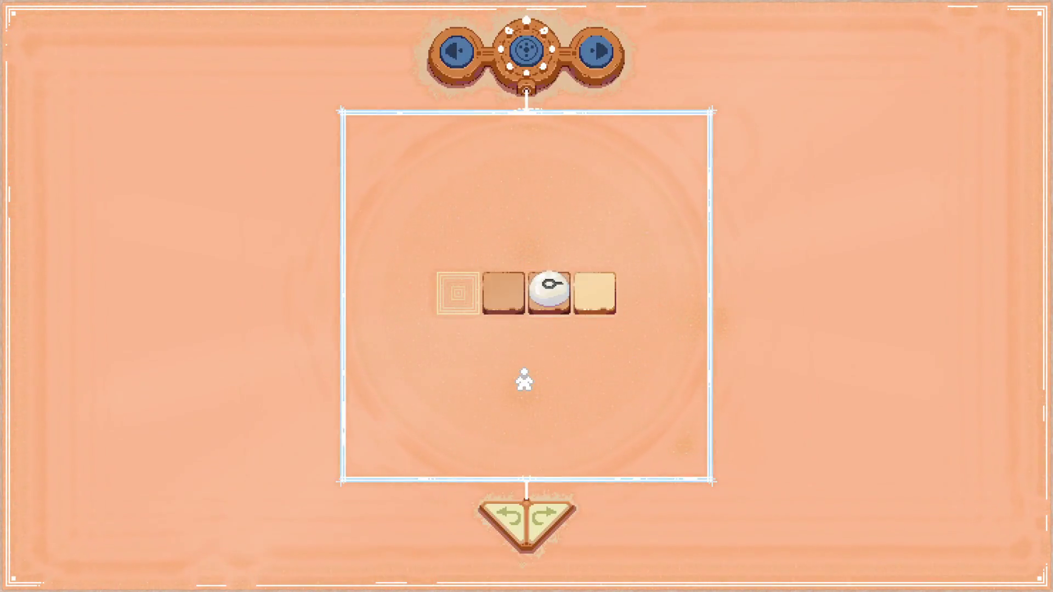
key("Right")
key("Right")
key("Right")
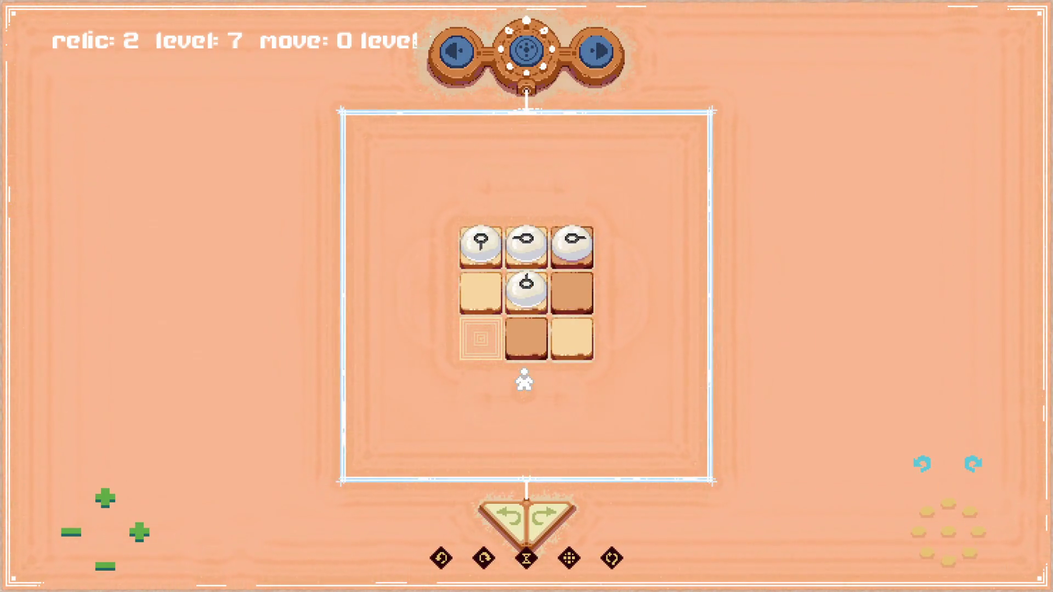
key("Left")
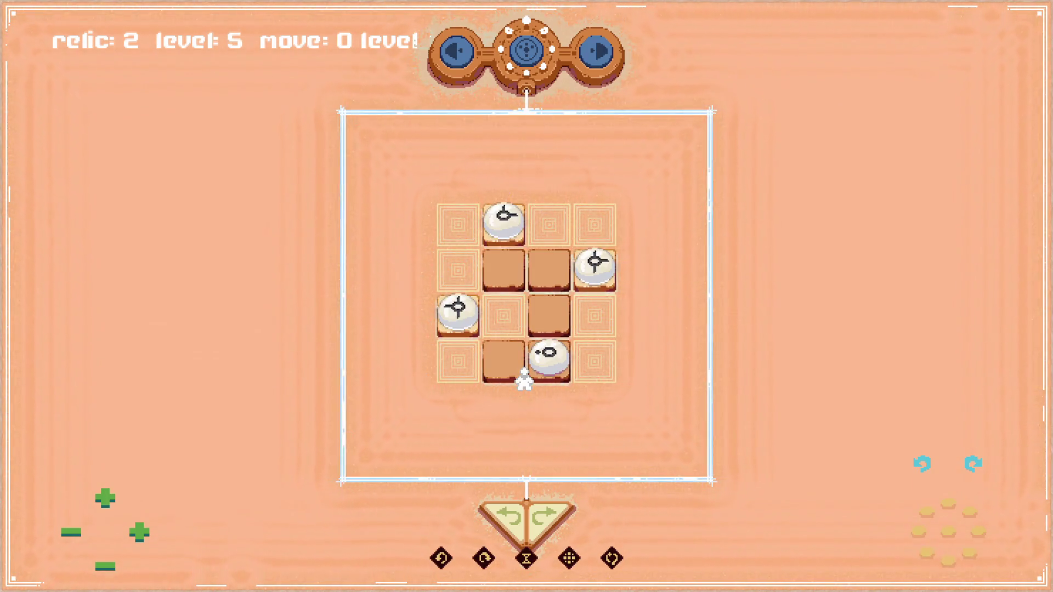
key("h")
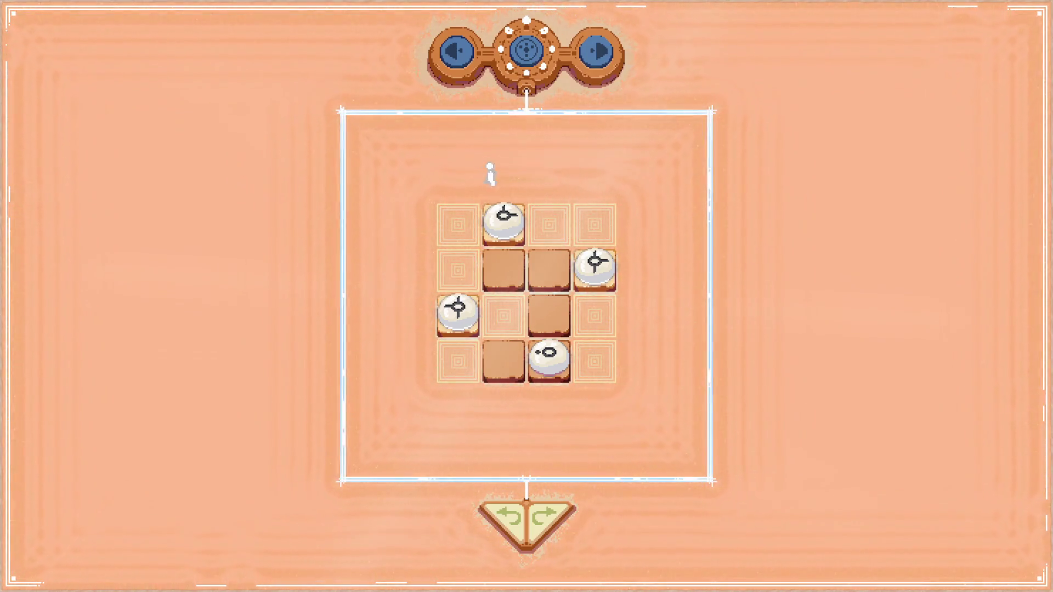
Step: Solve sepapu level 5 by sliding cream tiles and white pieces around the grid, undoing one move
left_click_drag(525, 241, 550, 315)
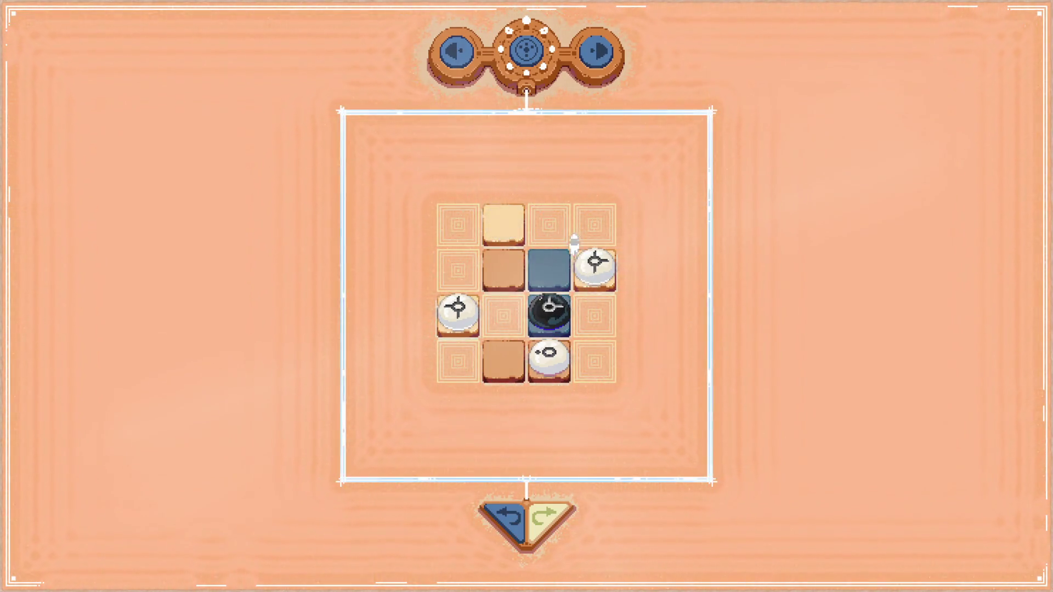
mouse_move(507, 222)
left_mouse_down()
mouse_move(501, 306)
mouse_move(477, 285)
mouse_move(497, 277)
left_mouse_up()
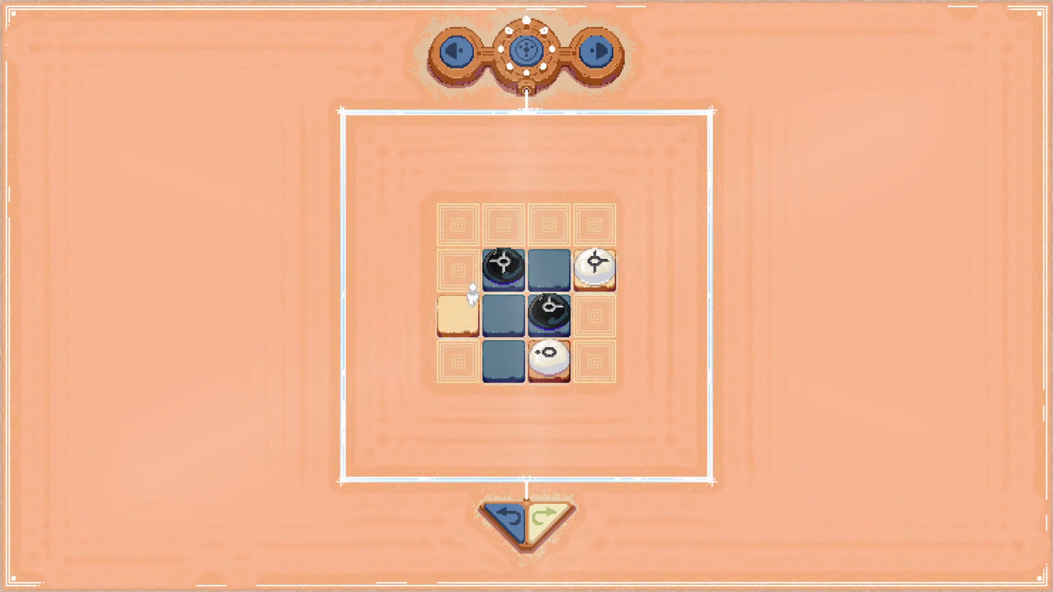
left_click_drag(471, 288, 470, 277)
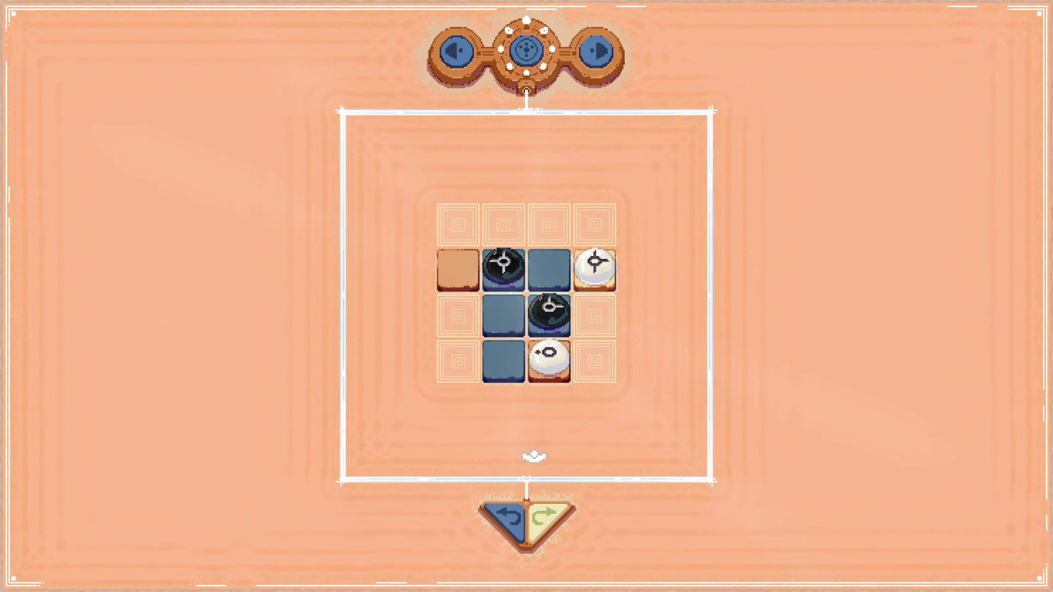
key("z")
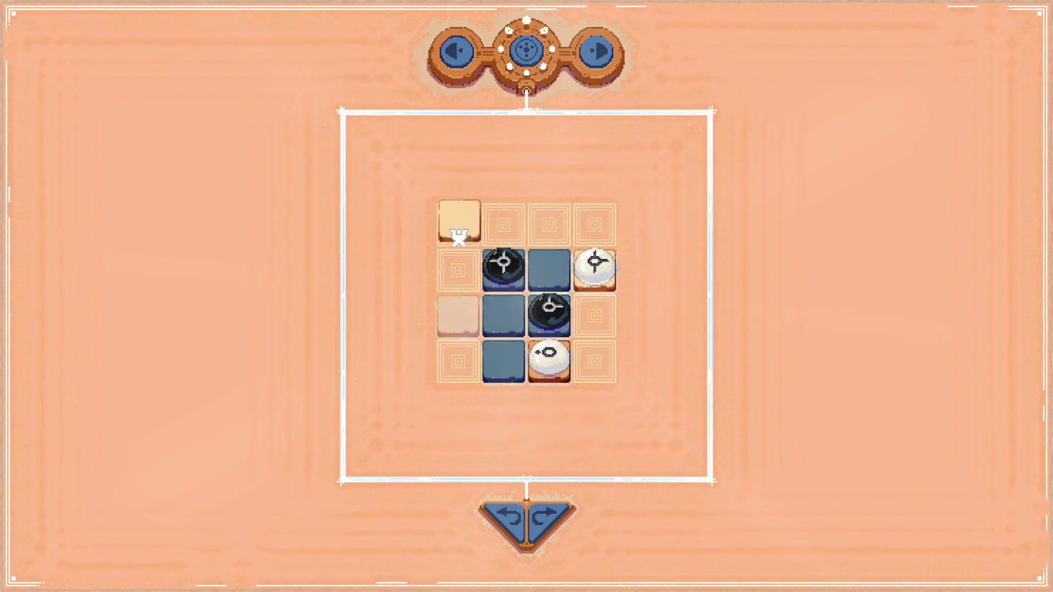
left_click_drag(460, 241, 461, 242)
left_click_drag(596, 267, 579, 246)
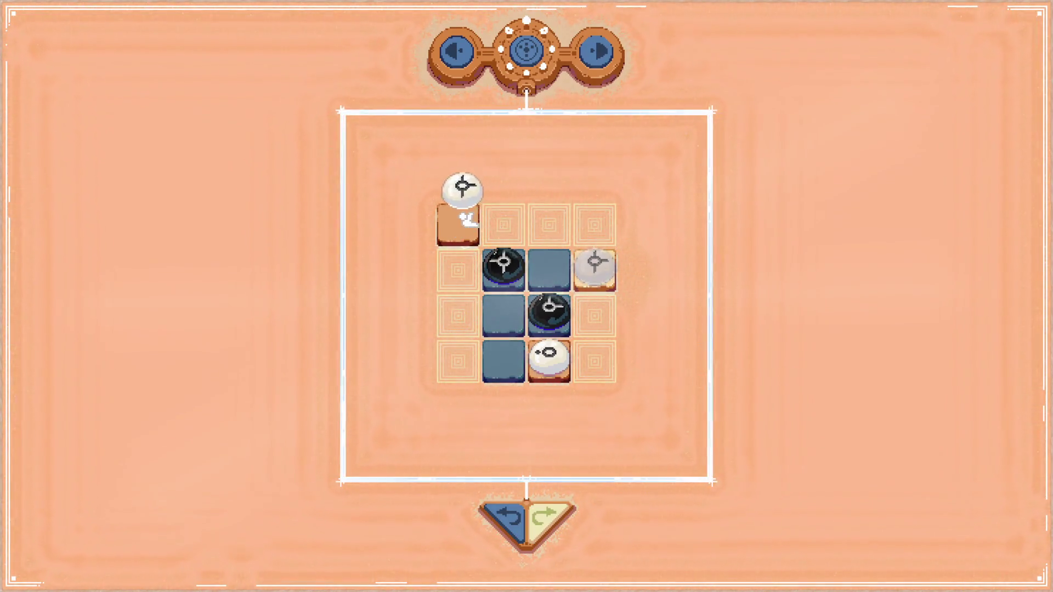
left_click_drag(466, 220, 465, 220)
mouse_move(602, 274)
left_mouse_down()
mouse_move(596, 363)
mouse_move(547, 353)
mouse_move(594, 358)
left_mouse_up()
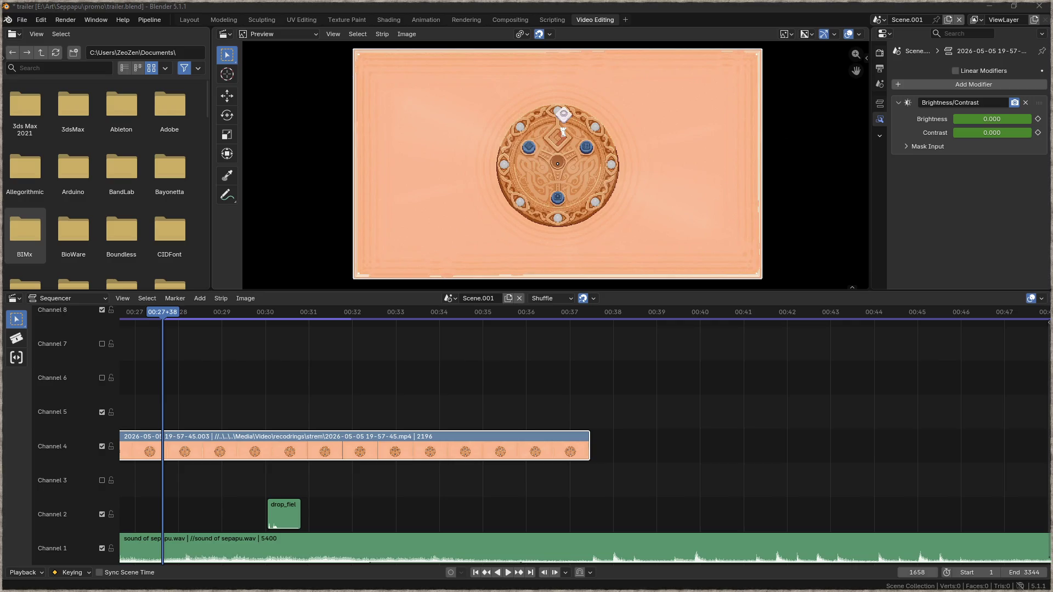
Step: Drop the newest 2026-05-05 gameplay recording onto channel 4 and let its proxies build
left_click_drag(205, 344, 211, 345)
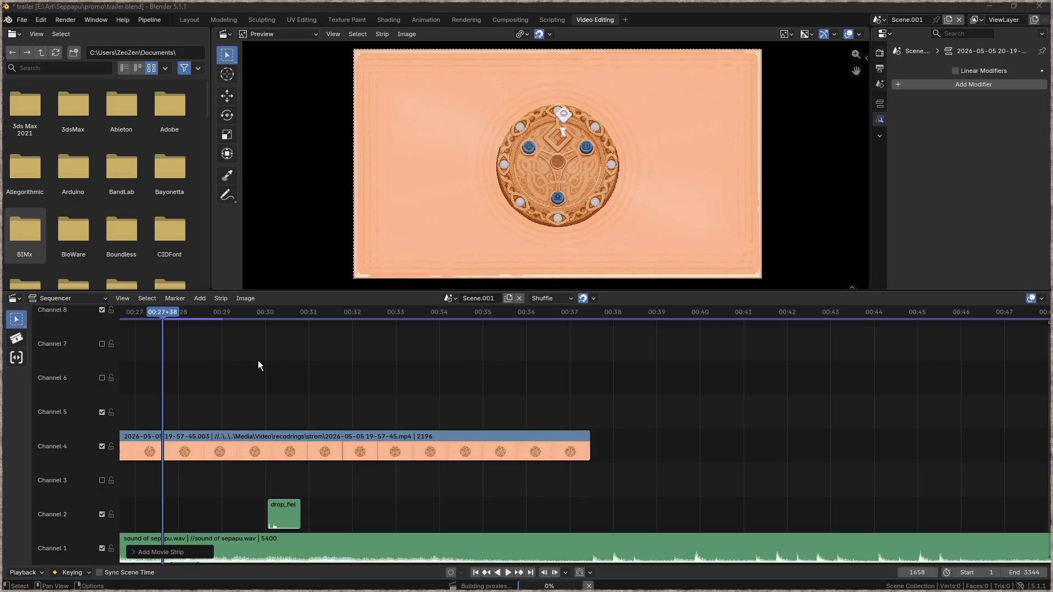
mouse_move(549, 587)
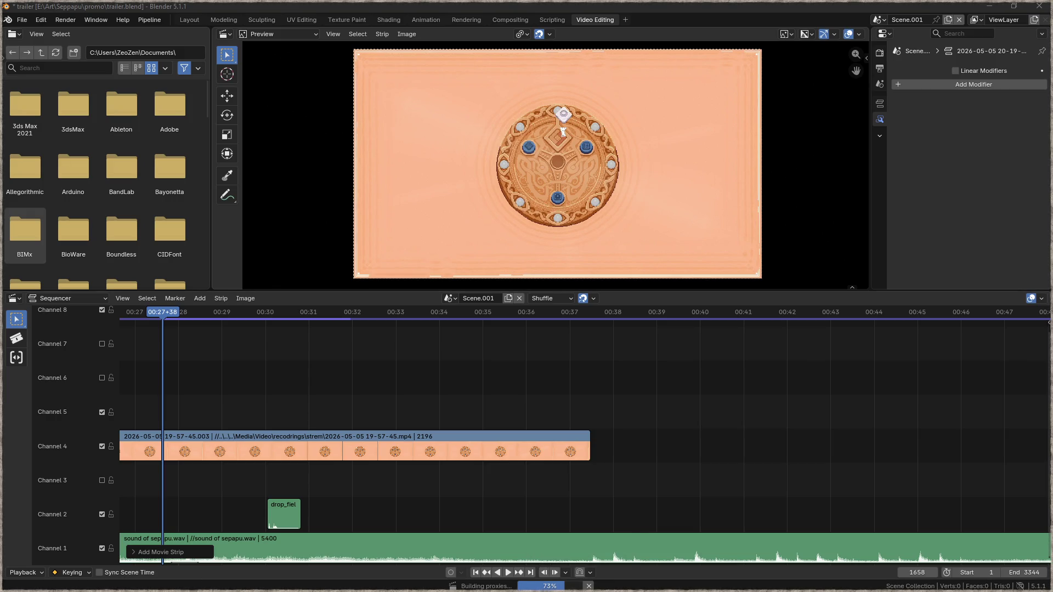
key("alt+Tab")
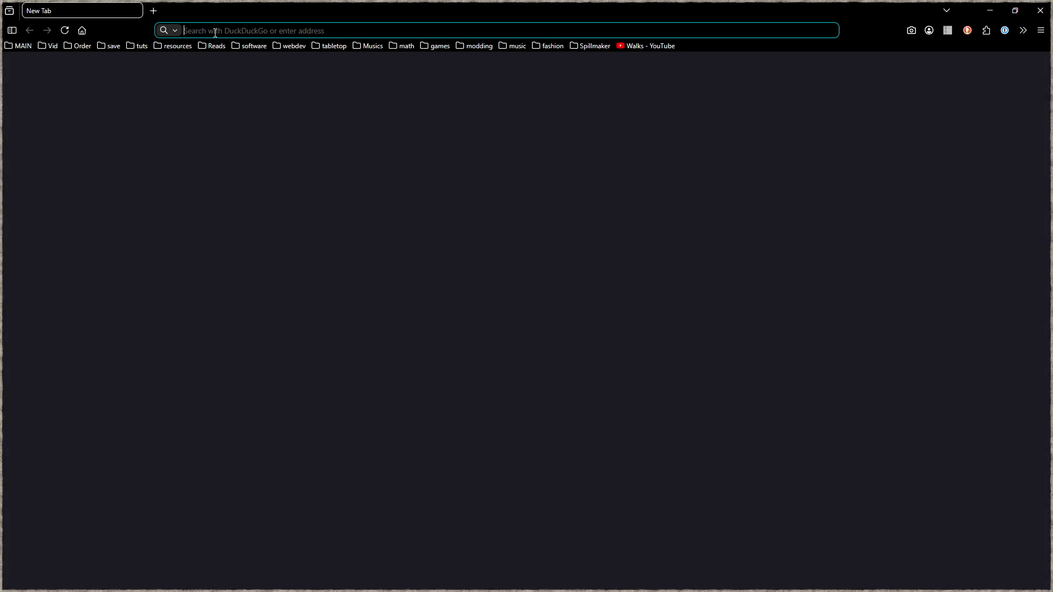
Step: Open maps.google.com and zoom out from Scandinavia toward Trondheim
left_click(215, 32)
type("maps.google.com/")
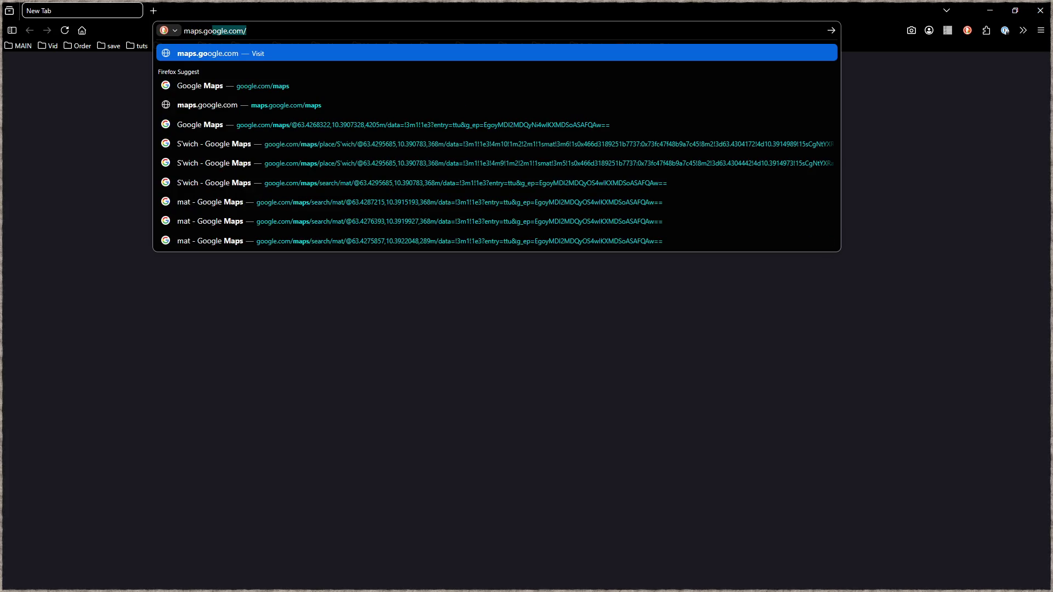
key("Return")
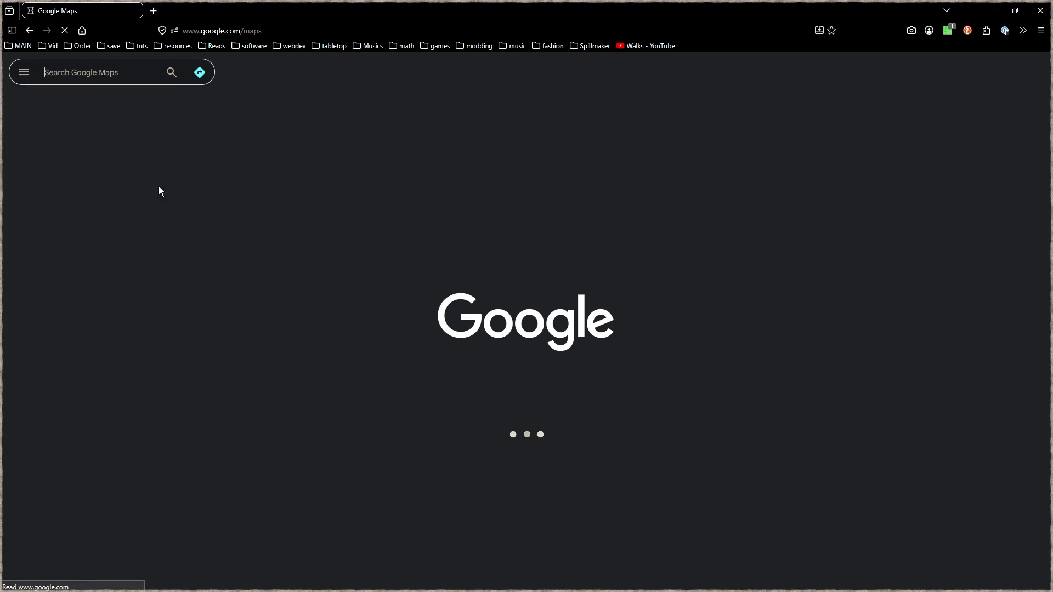
scroll(546, 261, "down", 5)
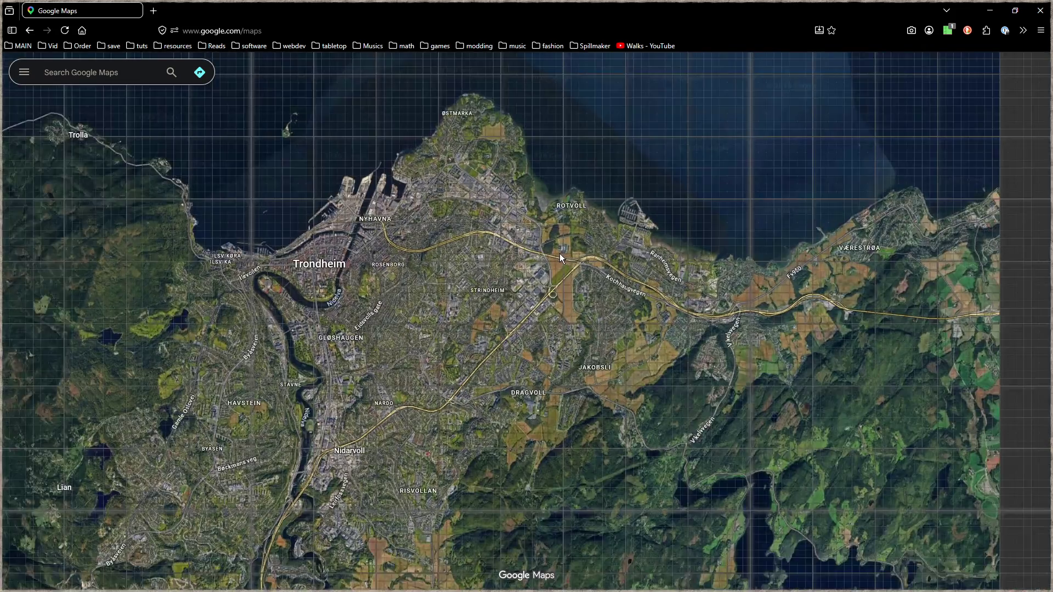
scroll(558, 248, "down", 3)
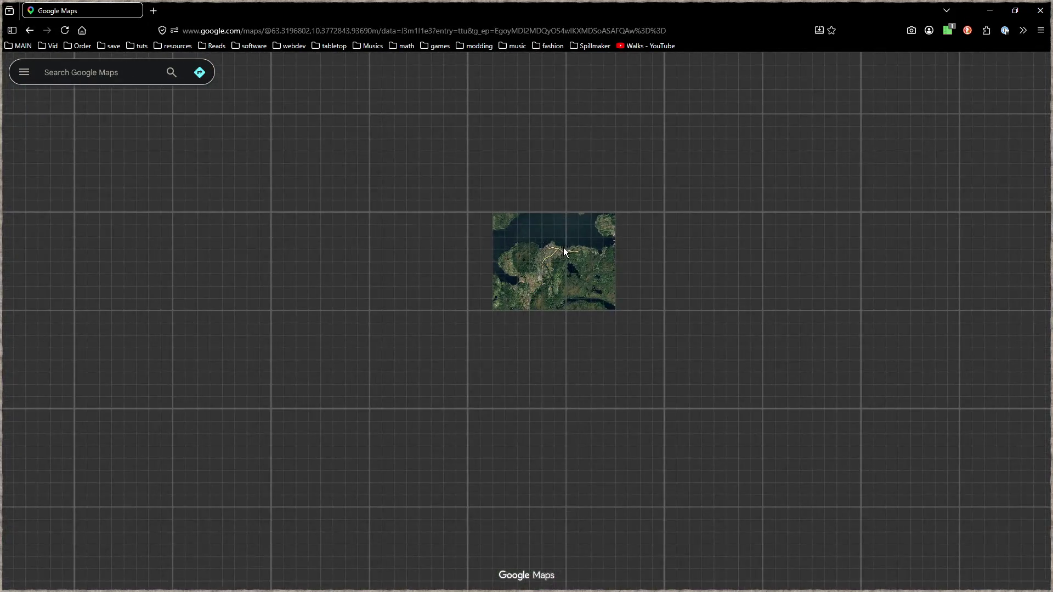
left_click_drag(588, 264, 468, 363)
Step: Pan the satellite map south across Europe, bringing Paris, Italy and western Europe into view
scroll(467, 363, "down", 3)
mouse_move(686, 483)
left_mouse_down()
mouse_move(678, 386)
mouse_move(608, 365)
mouse_move(545, 317)
left_mouse_up()
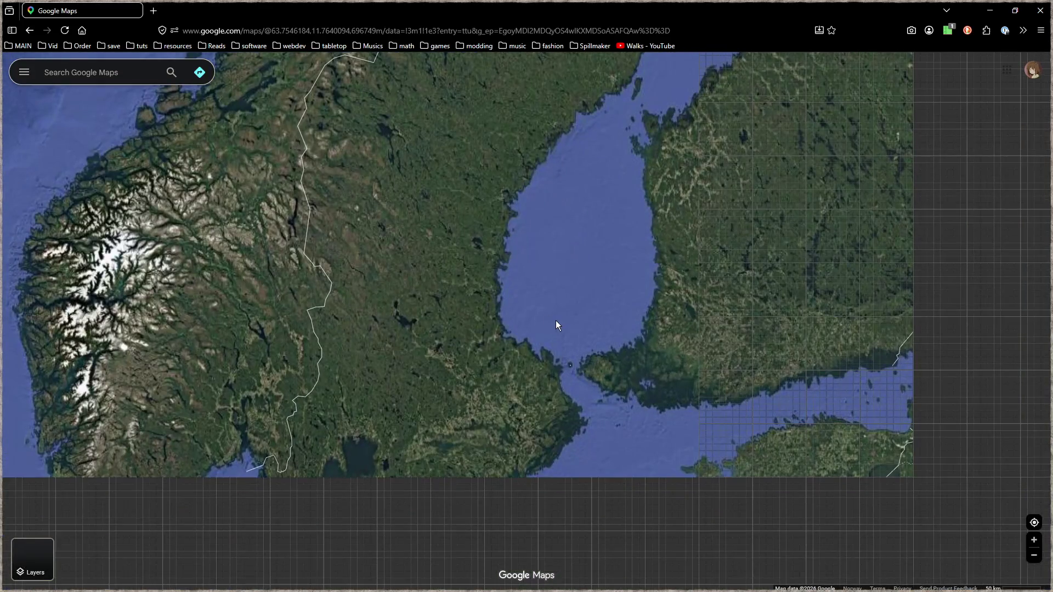
scroll(568, 322, "down", 2)
left_click_drag(582, 364, 462, 309)
scroll(527, 341, "down", 2)
left_click_drag(571, 377, 643, 263)
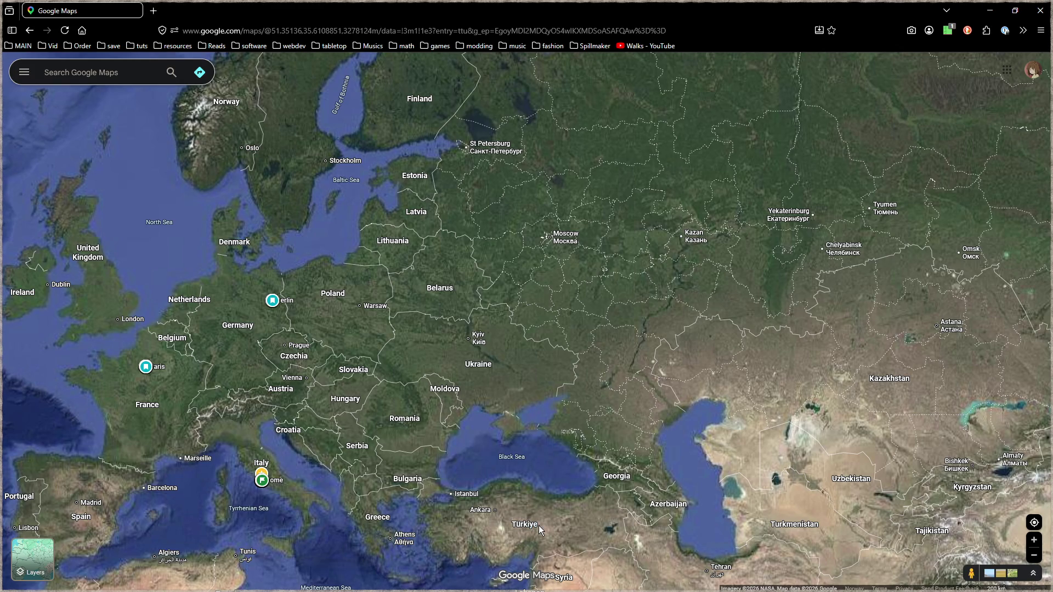
left_click_drag(274, 502, 357, 483)
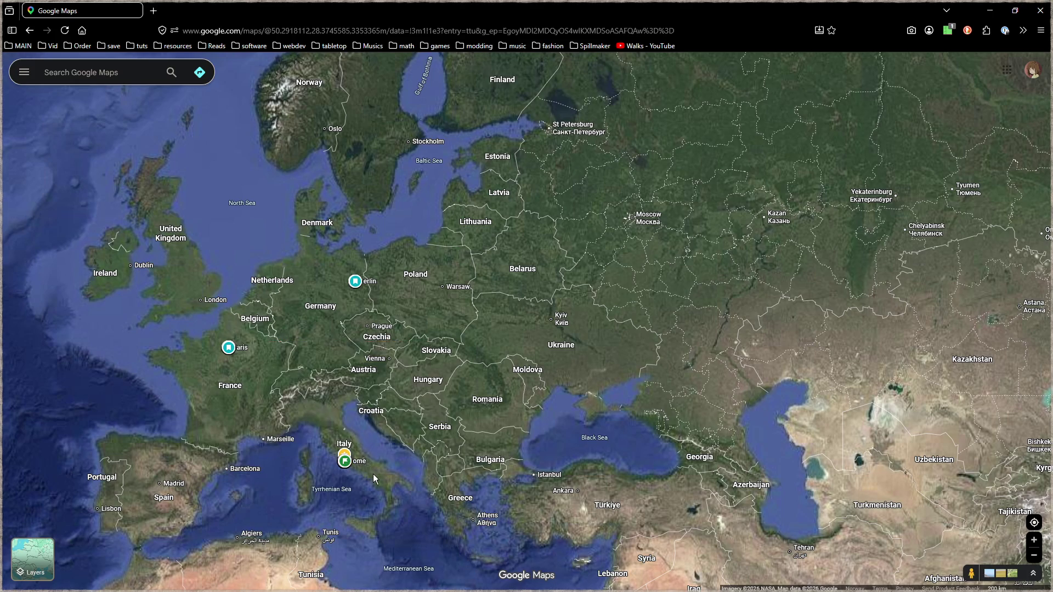
Step: Centre the map on central Türkiye and zoom in on the Kayseri region
mouse_move(607, 500)
left_mouse_down()
mouse_move(521, 395)
mouse_move(510, 311)
mouse_move(274, 435)
mouse_move(535, 487)
left_mouse_up()
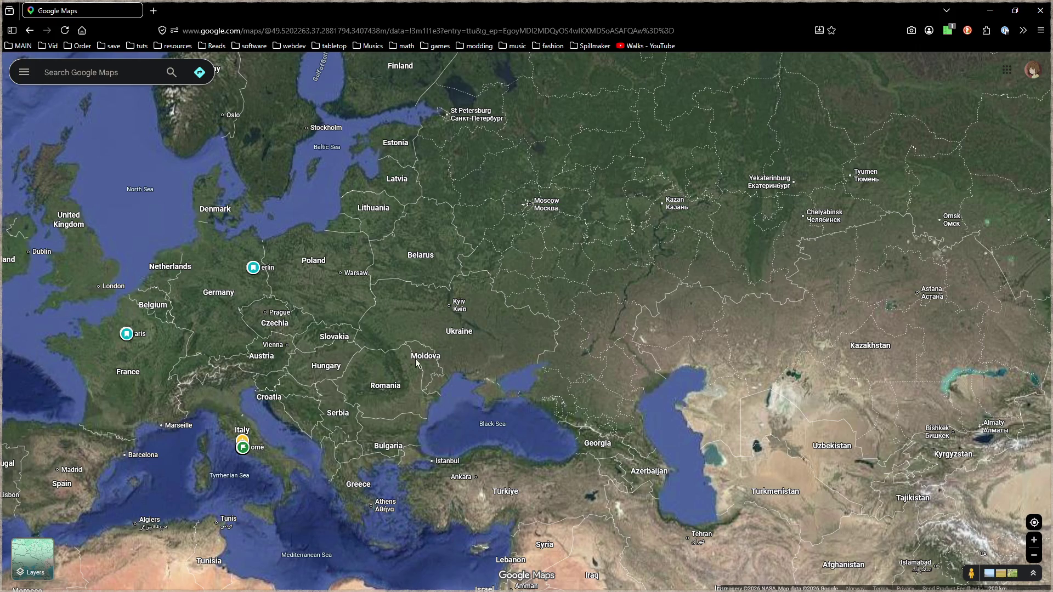
left_click_drag(475, 420, 494, 314)
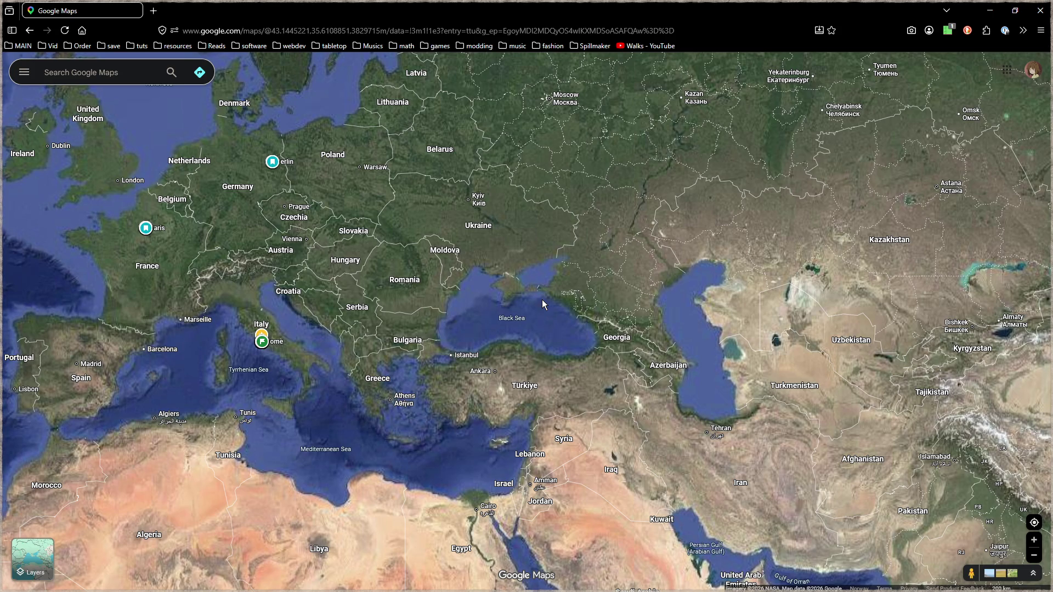
left_click_drag(519, 347, 517, 294)
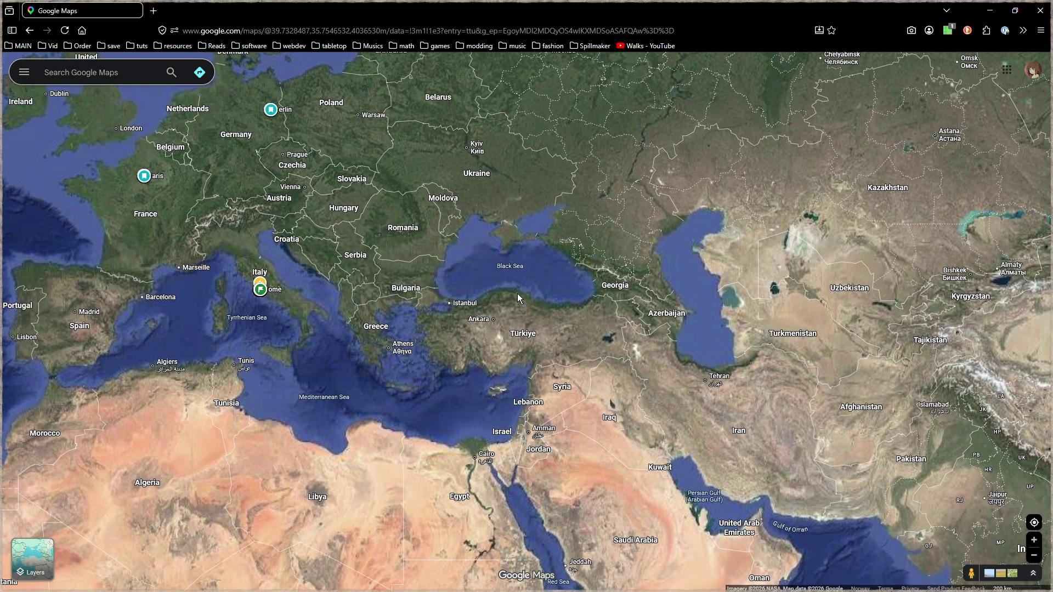
scroll(525, 336, "up", 5)
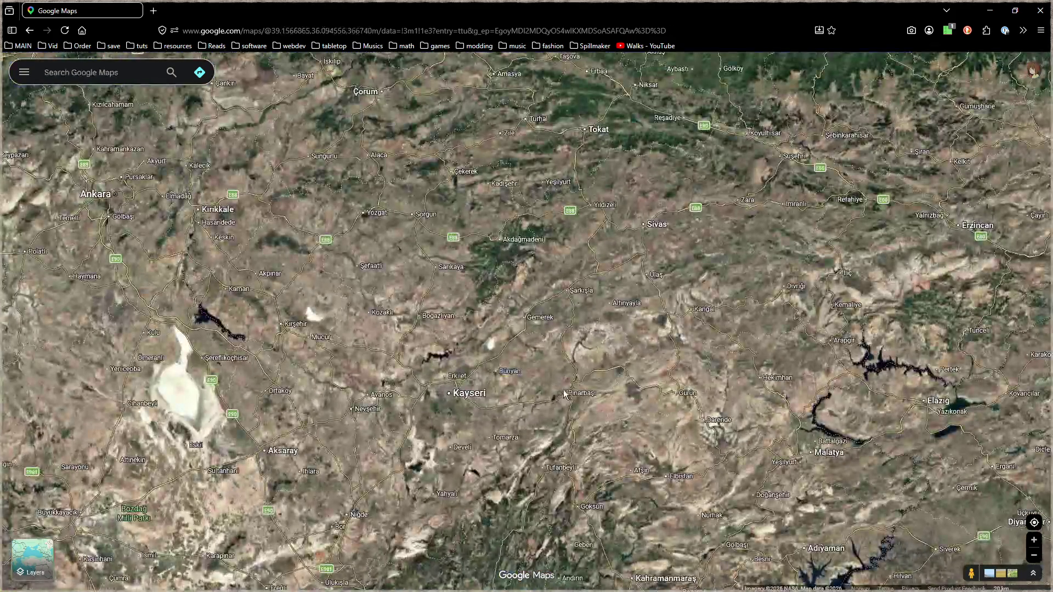
mouse_move(566, 393)
left_mouse_down()
mouse_move(619, 311)
mouse_move(690, 305)
mouse_move(735, 285)
left_mouse_up()
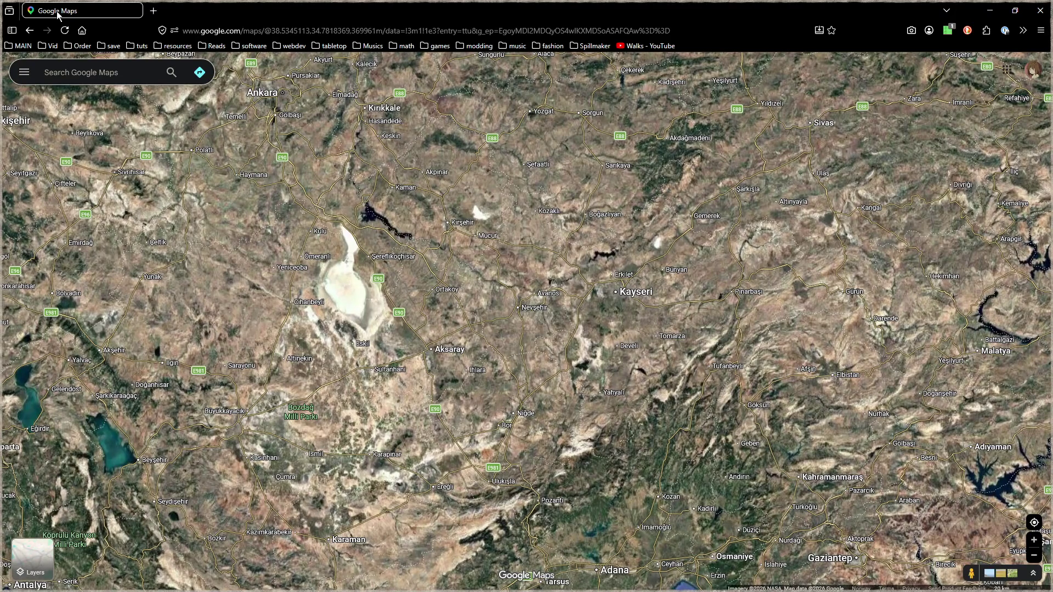
key("alt+Tab")
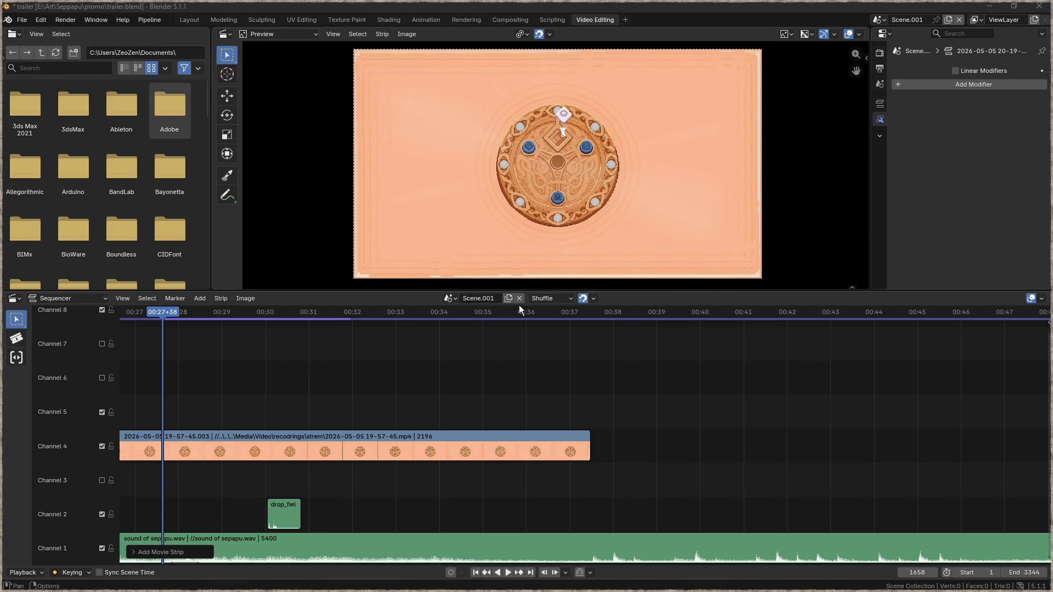
Step: Split the strips at 07:49+26 and 09:34+56, delete the middle section, and slide the rest left
mouse_move(299, 467)
middle_mouse_down("ctrl")
mouse_move(325, 451)
mouse_move(563, 457)
mouse_move(414, 461)
mouse_move(487, 479)
mouse_move(294, 503)
mouse_move(753, 474)
mouse_move(517, 463)
mouse_move(715, 419)
mouse_move(288, 451)
mouse_move(508, 443)
mouse_move(402, 468)
mouse_move(229, 384)
middle_mouse_up("ctrl")
left_click(229, 335)
left_click_drag(231, 315, 231, 315)
key("k")
left_click(582, 313)
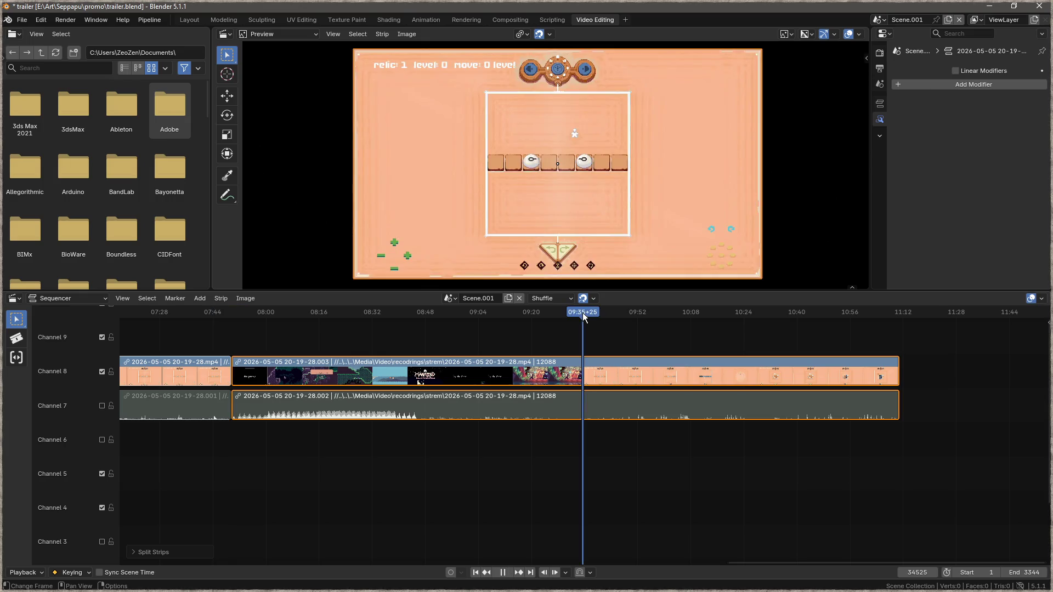
key("k")
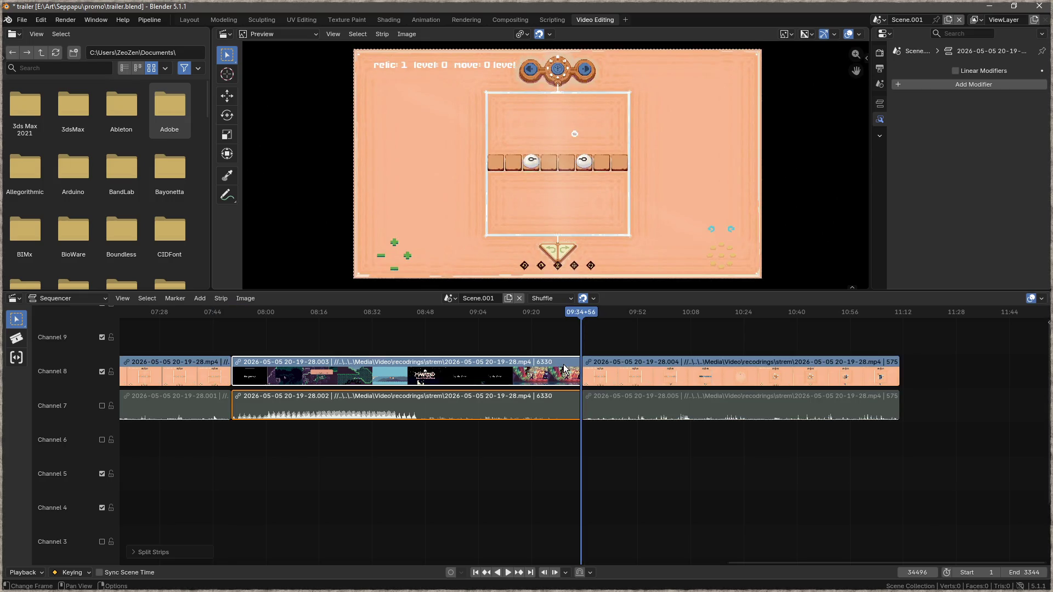
key("Delete")
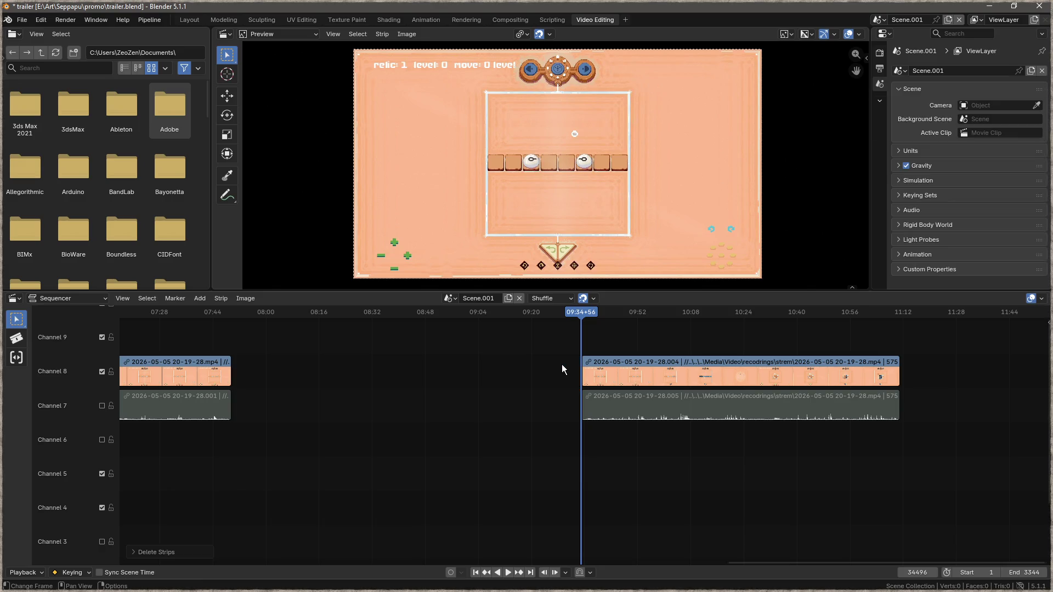
mouse_move(628, 364)
left_mouse_down()
mouse_move(277, 369)
mouse_move(319, 370)
left_mouse_up()
Step: Disconnect the later video and audio strips and delete the later channel 7 audio strip
right_click(321, 369)
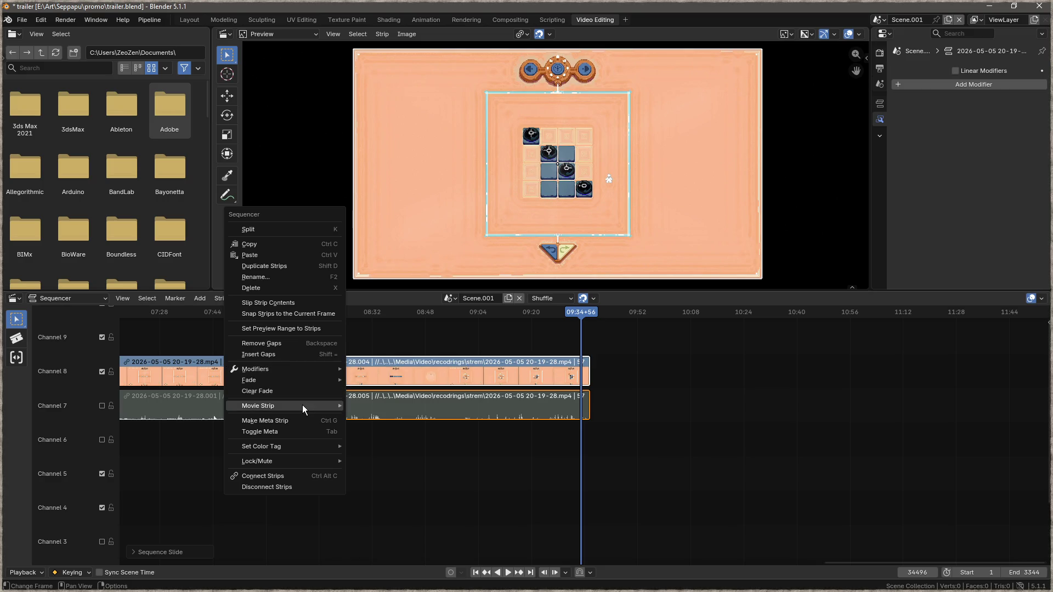
mouse_move(319, 369)
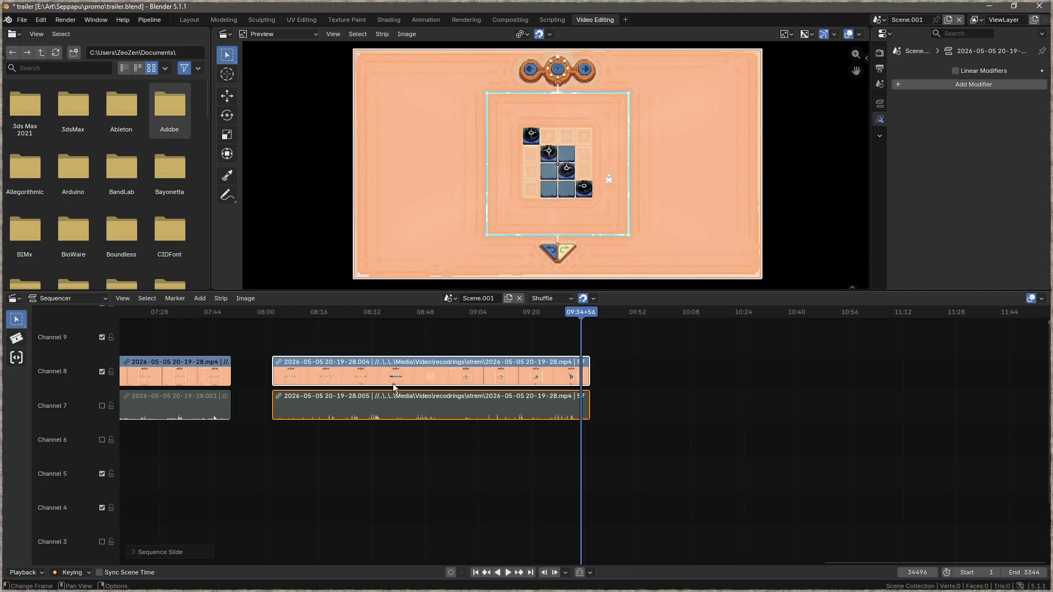
right_click(329, 397)
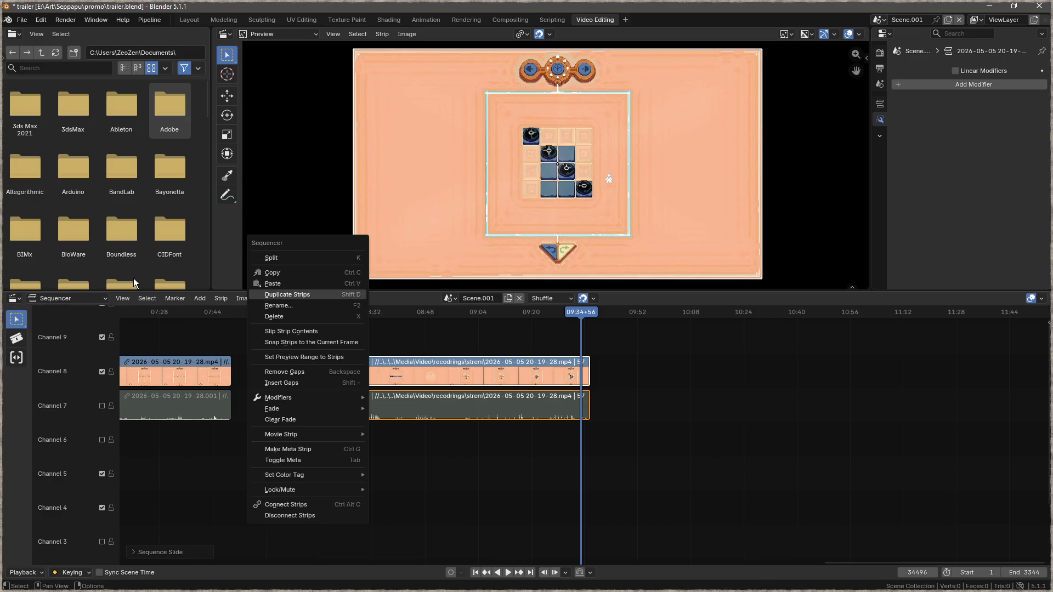
right_click(375, 404)
mouse_move(375, 405)
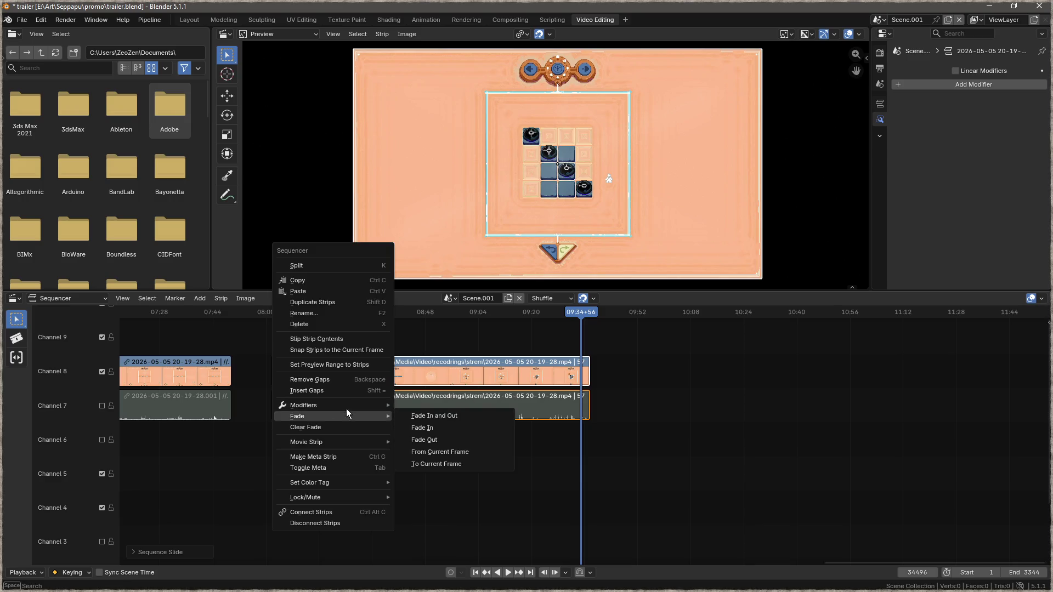
left_click(331, 524)
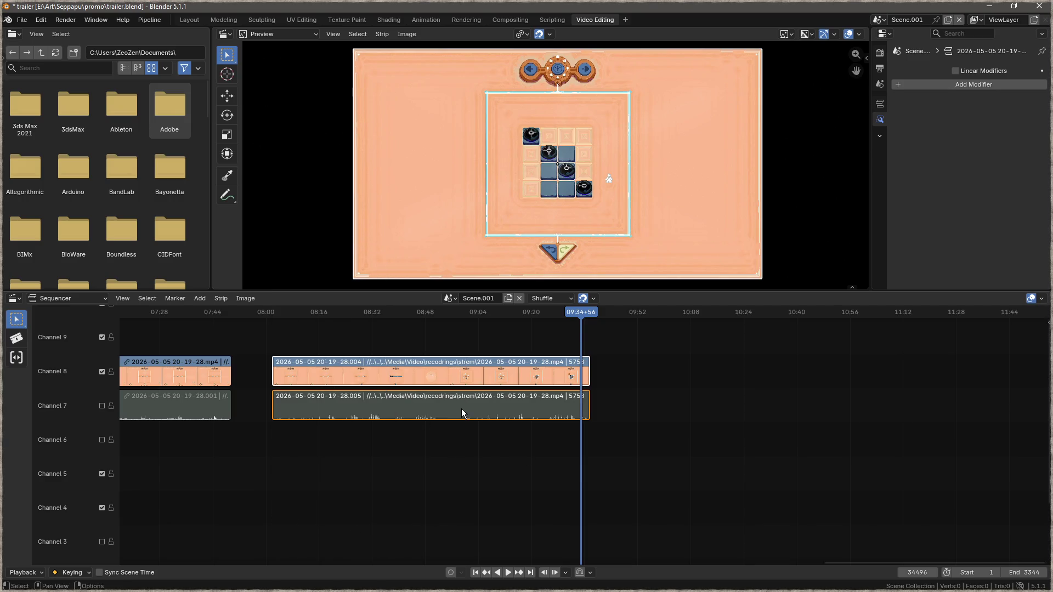
key("x")
Step: Disconnect the earlier strips and delete the earlier channel 7 audio strip
right_click(167, 403)
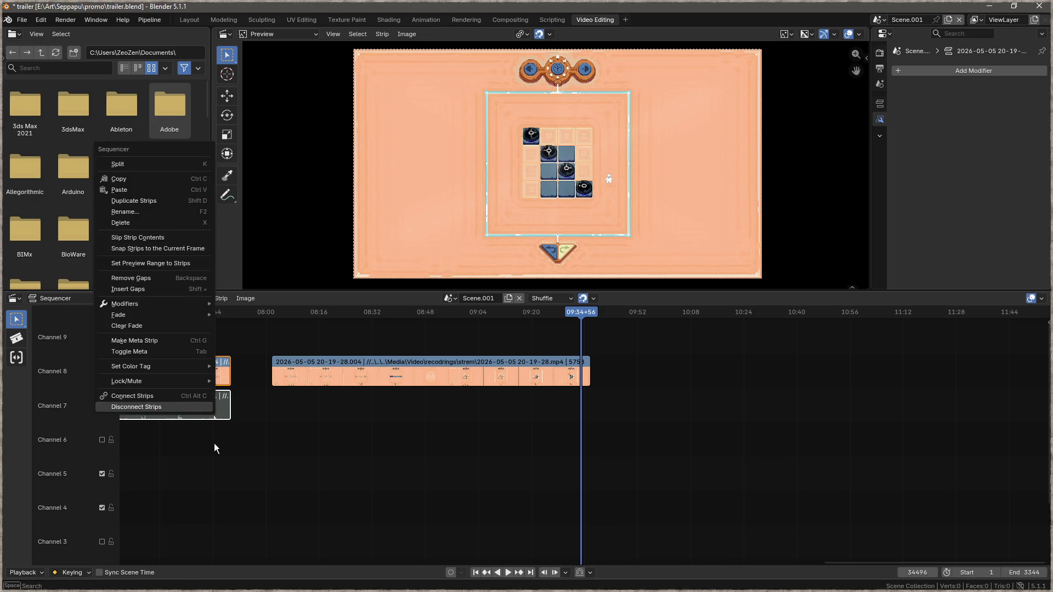
left_click(178, 409)
left_click(298, 451)
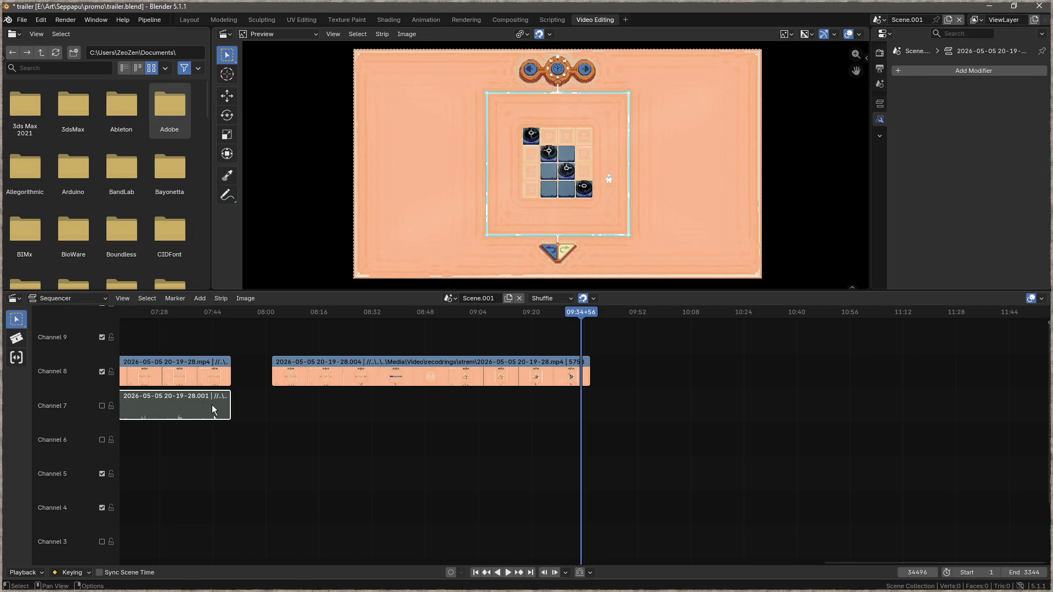
key("x")
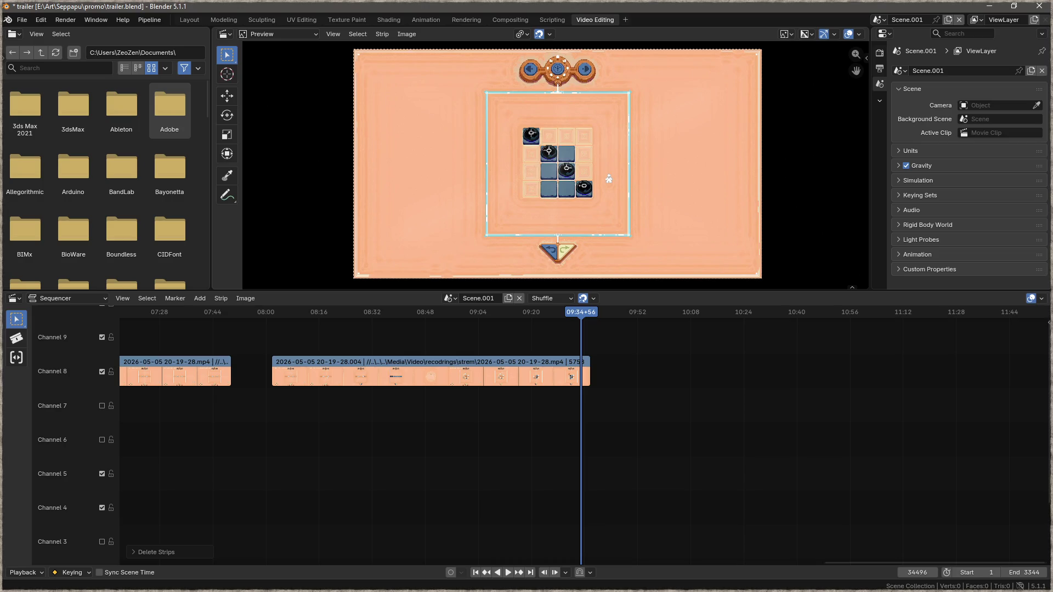
Step: In the browser, open YouTube from the video bookmarks folder
key("alt+Tab")
left_click(50, 46)
left_click(49, 65)
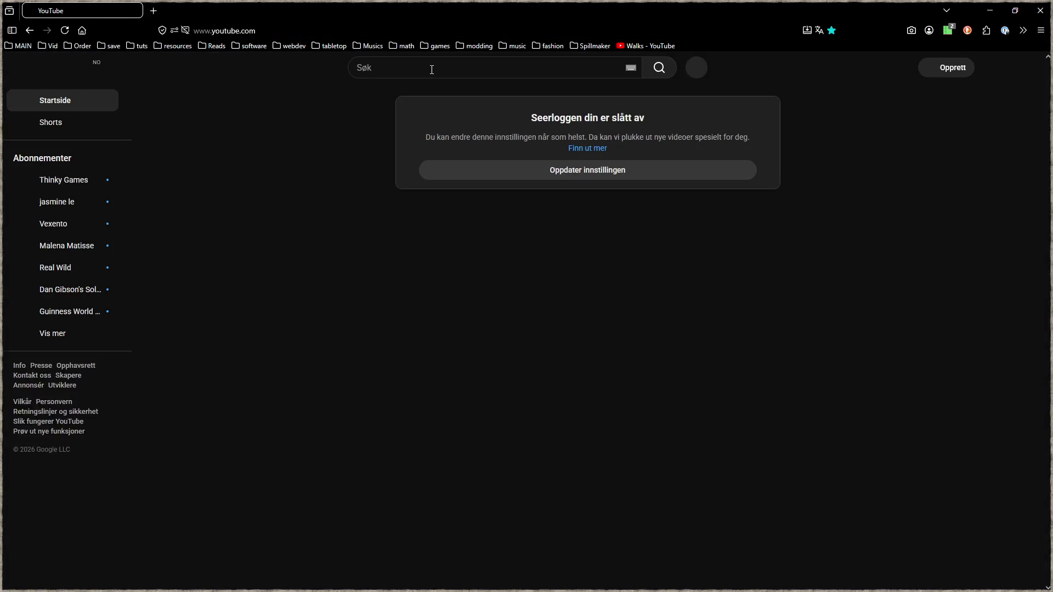
Step: Search YouTube for 'zelda ocarina of time modern' and open the Forest Temple video
left_click(432, 69)
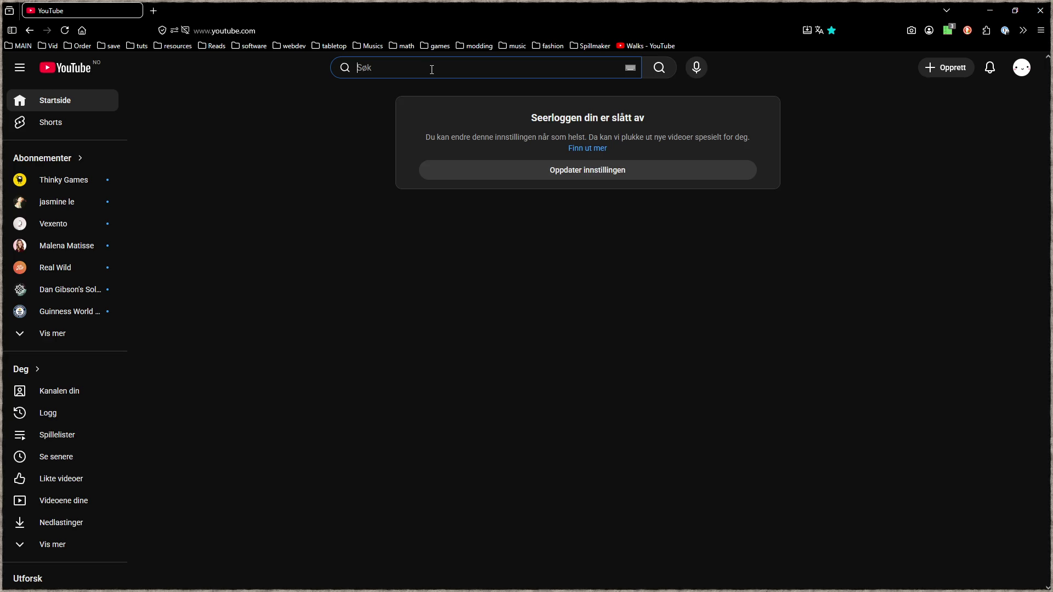
type("zelda ocarinat")
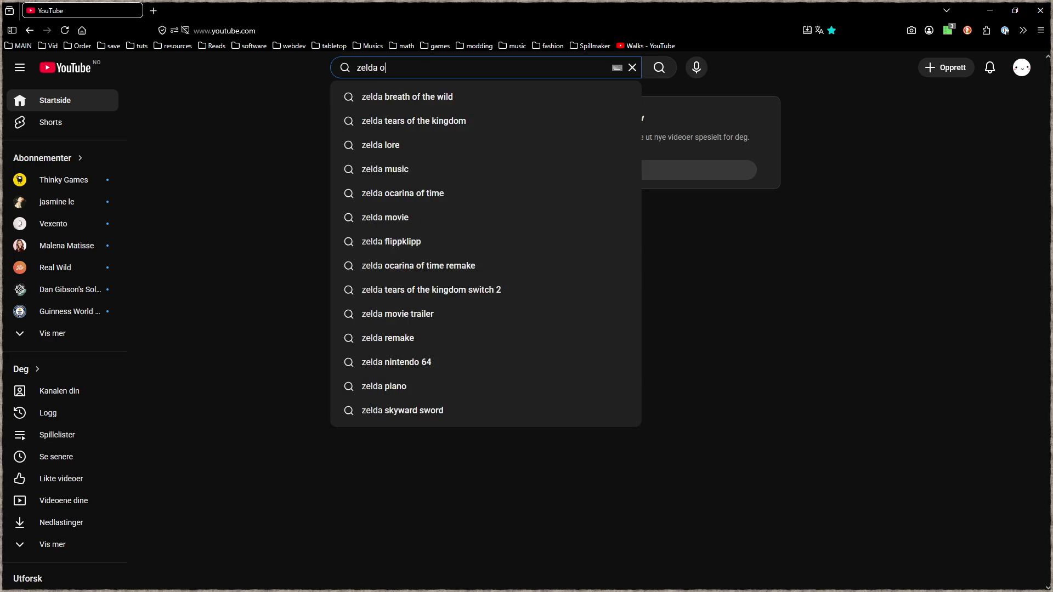
key("BackSpace")
type("of time modern")
key("Return")
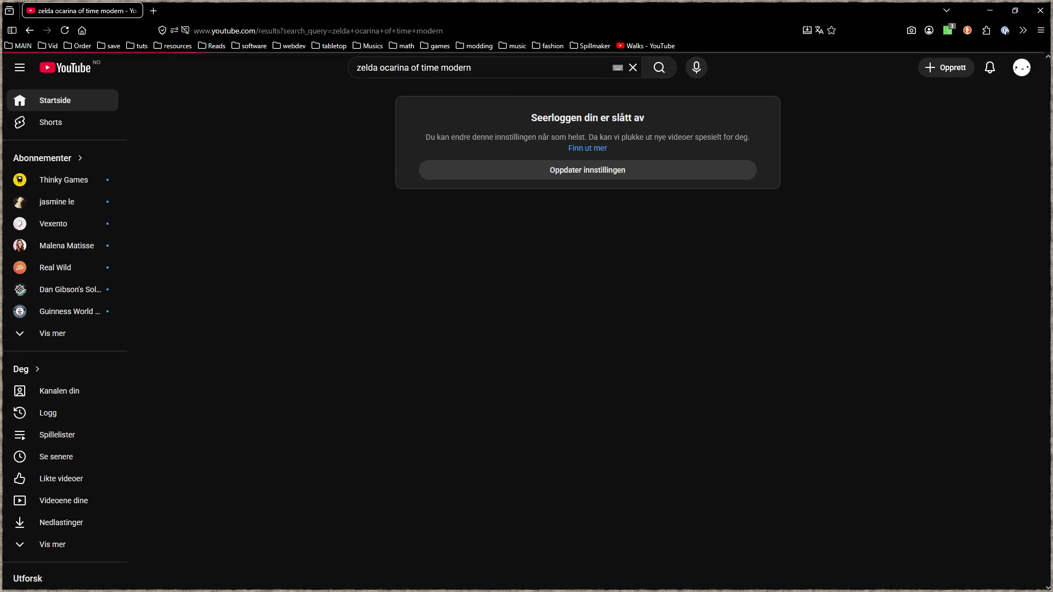
scroll(263, 195, "down", 8)
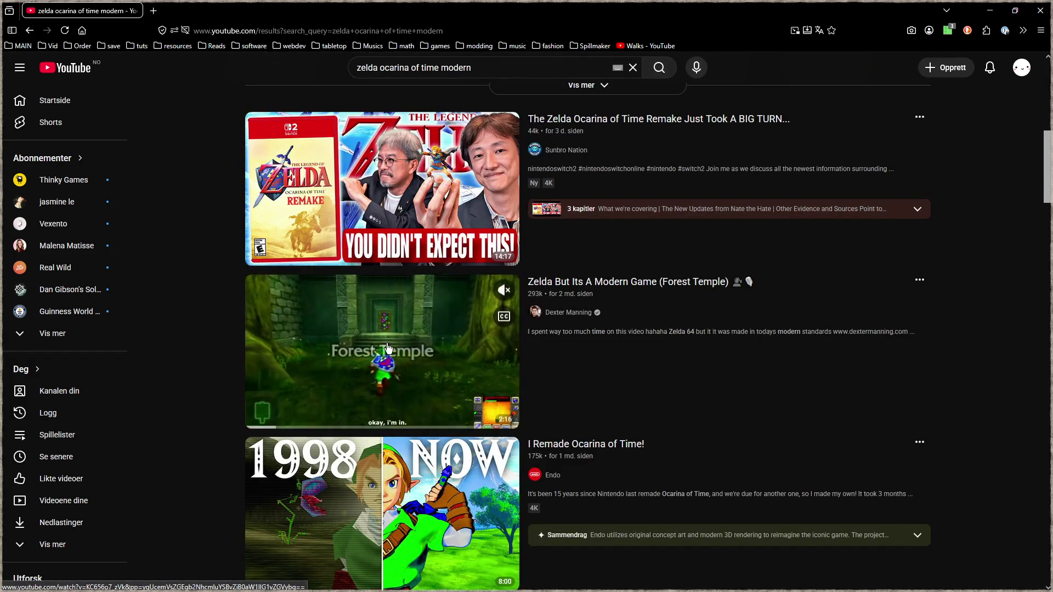
left_click(442, 349)
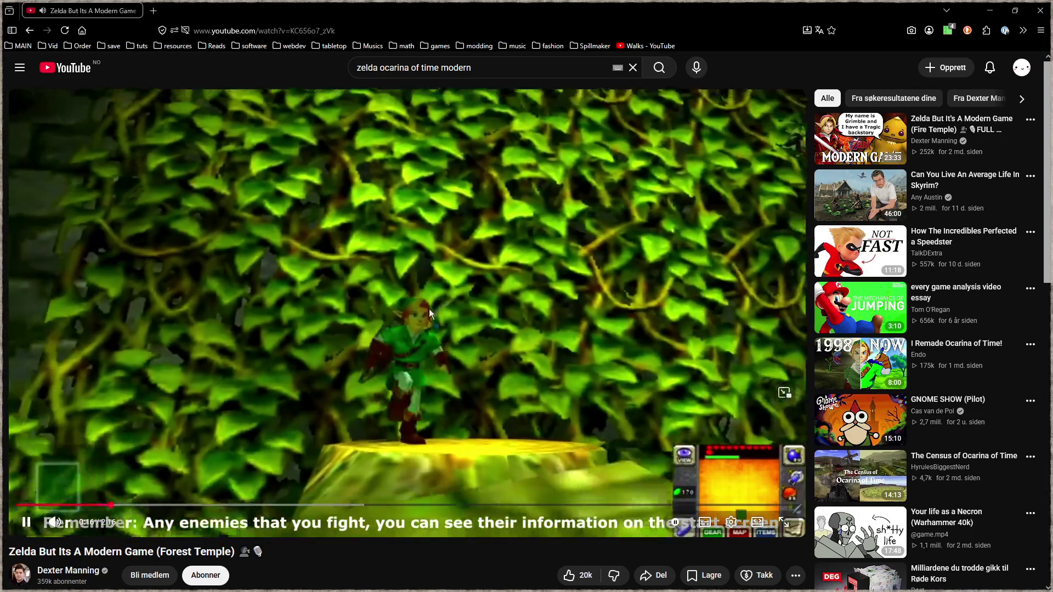
Step: Skip the Forest Temple video ahead to 1:29, watch it to near the end, then return to Blender
left_click(462, 305)
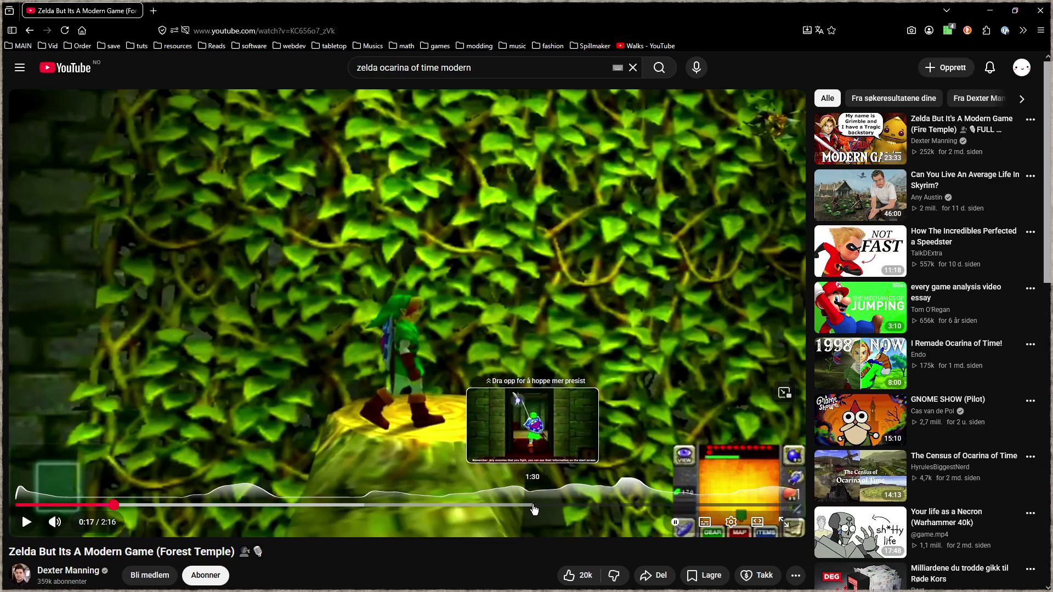
left_click(530, 505)
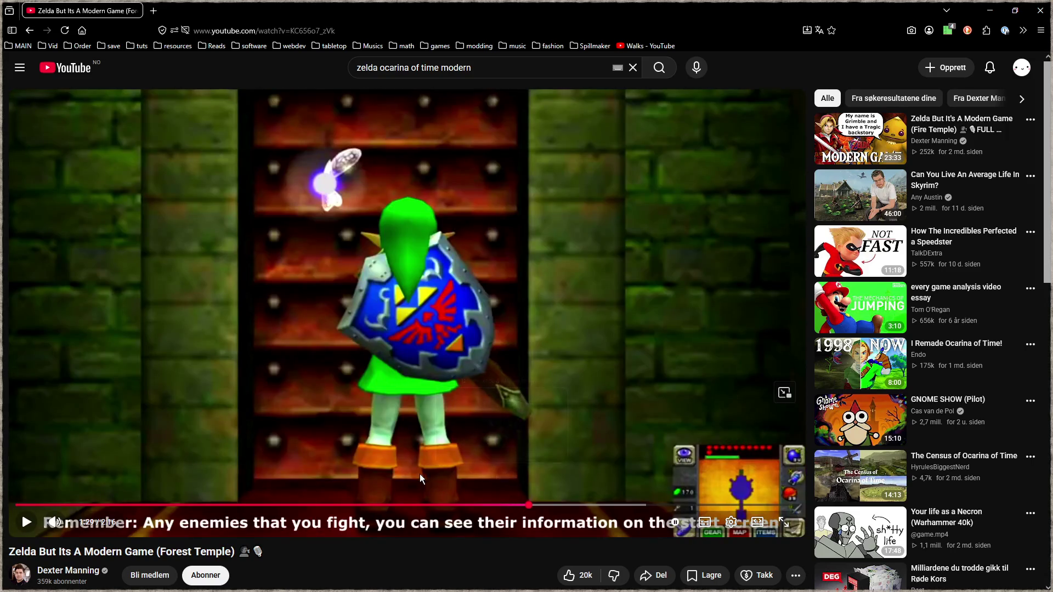
left_click(427, 479)
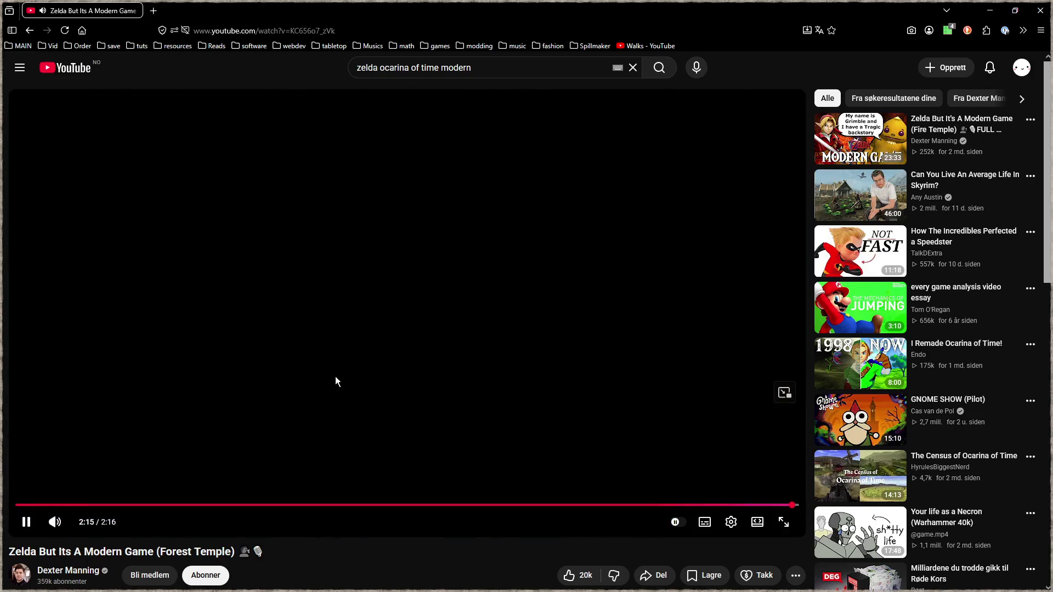
left_click(336, 377)
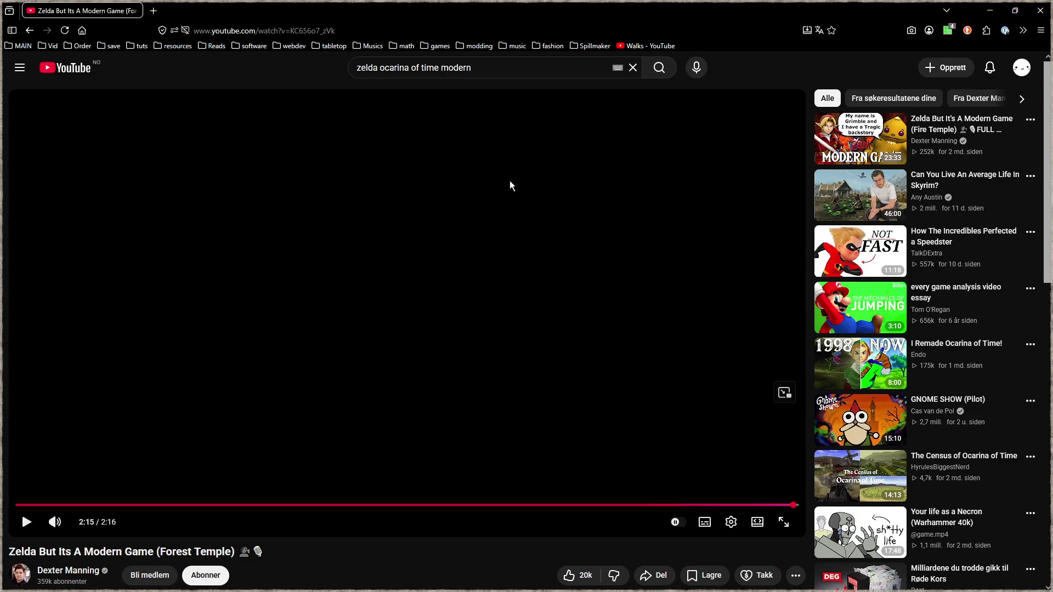
key("alt+Tab")
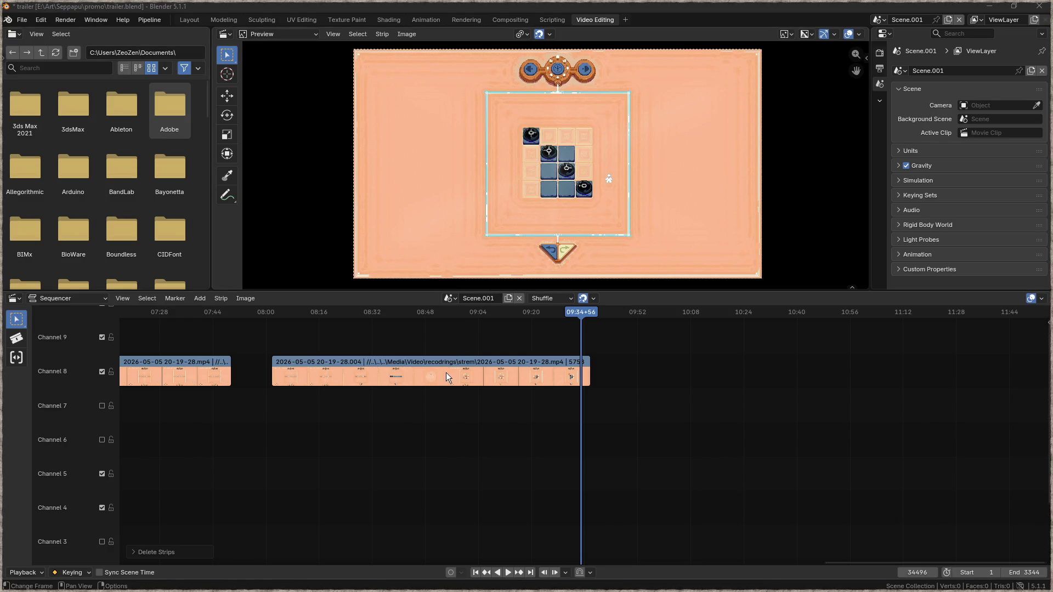
Step: Pan the sequencer timeline and scrub through the footage to survey the strips
middle_click_drag(445, 411, 632, 420)
scroll(506, 419, "left", 10, "ctrl")
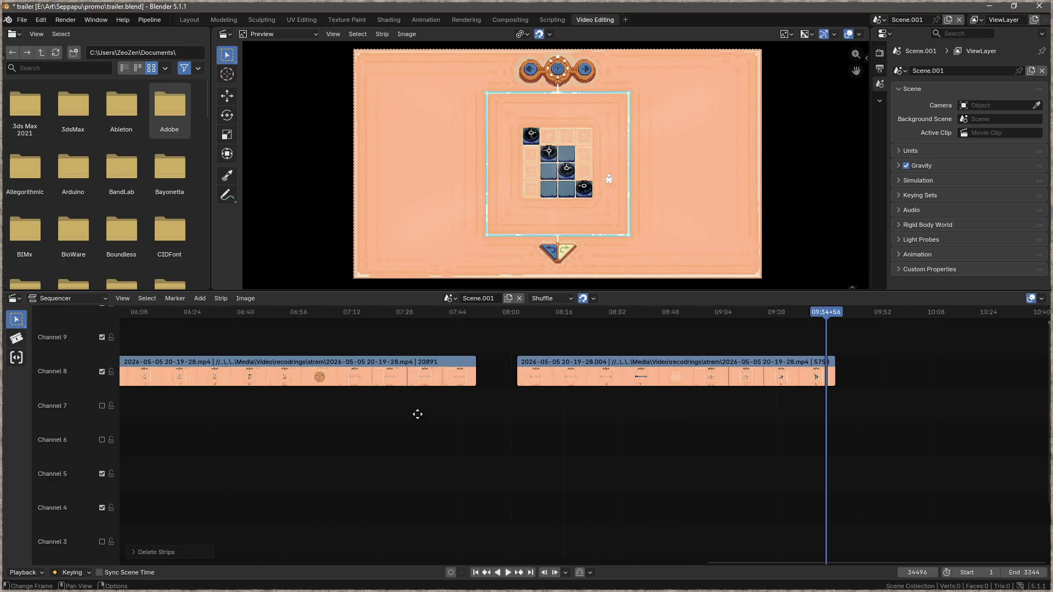
scroll(461, 423, "right", 5, "ctrl")
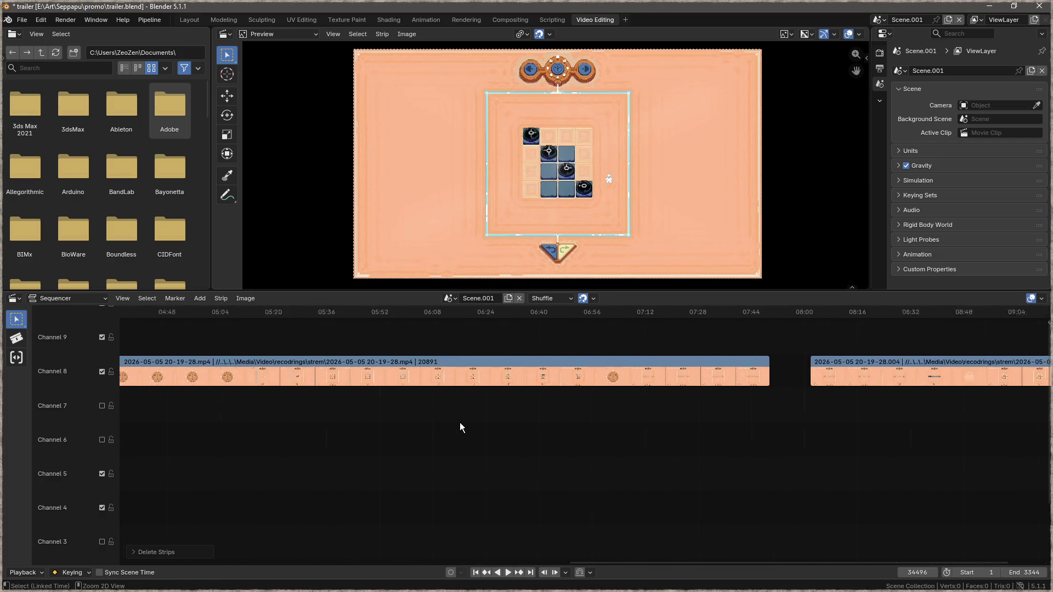
scroll(579, 420, "down", 5)
middle_click_drag(353, 420, 626, 436)
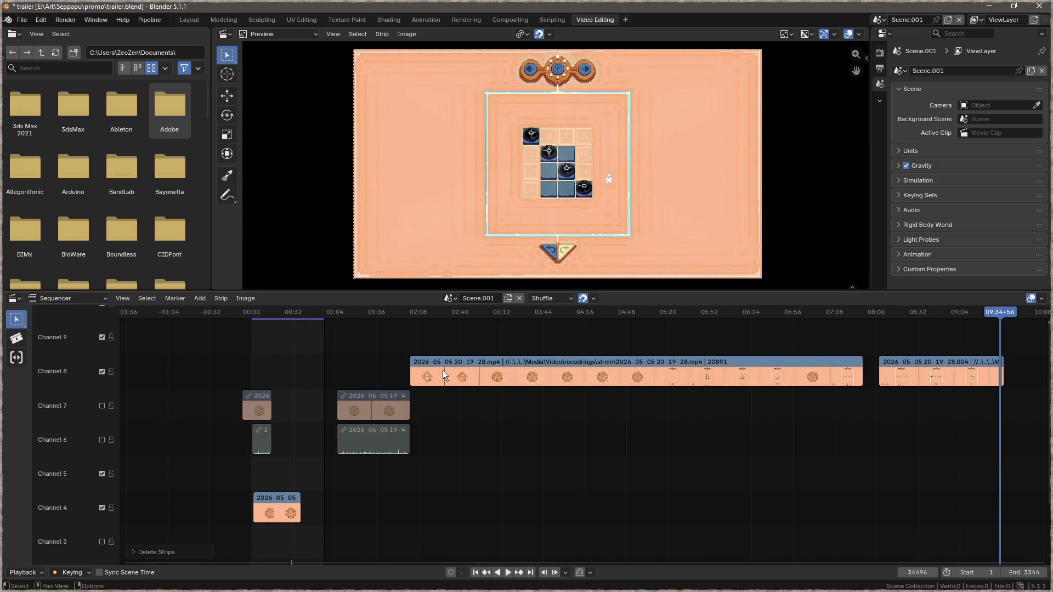
mouse_move(411, 313)
left_mouse_down()
mouse_move(729, 330)
mouse_move(651, 340)
left_mouse_up()
scroll(658, 378, "up", 8)
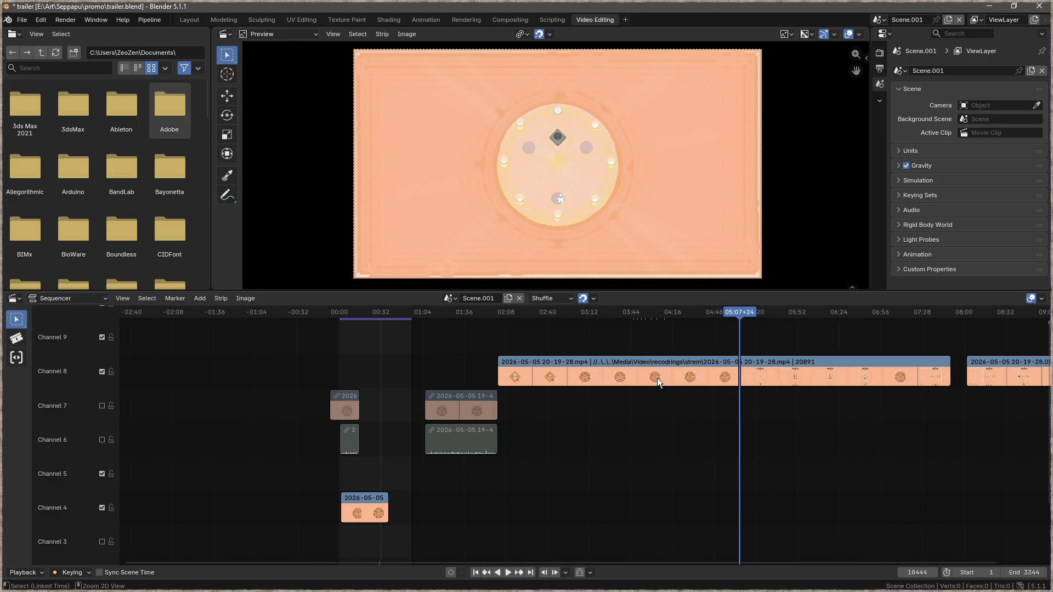
mouse_move(668, 427)
middle_mouse_down()
mouse_move(583, 437)
mouse_move(580, 424)
middle_mouse_up()
left_click_drag(549, 315, 551, 317)
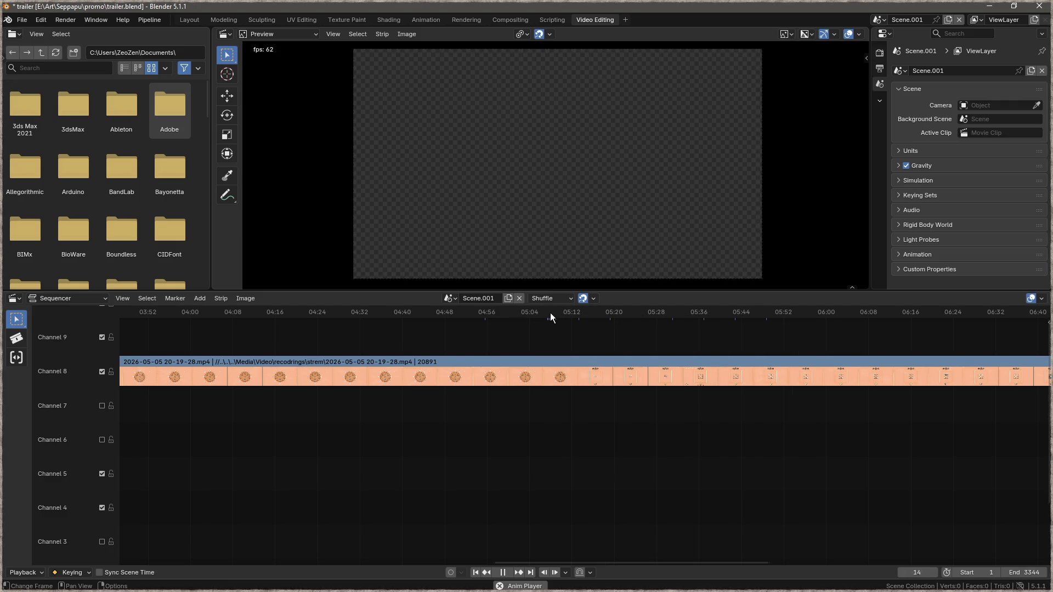
Step: Extend the scene End frame to 34724 so all footage fits
right_click(547, 313)
scroll(534, 346, "down", 2)
scroll(532, 344, "down", 6)
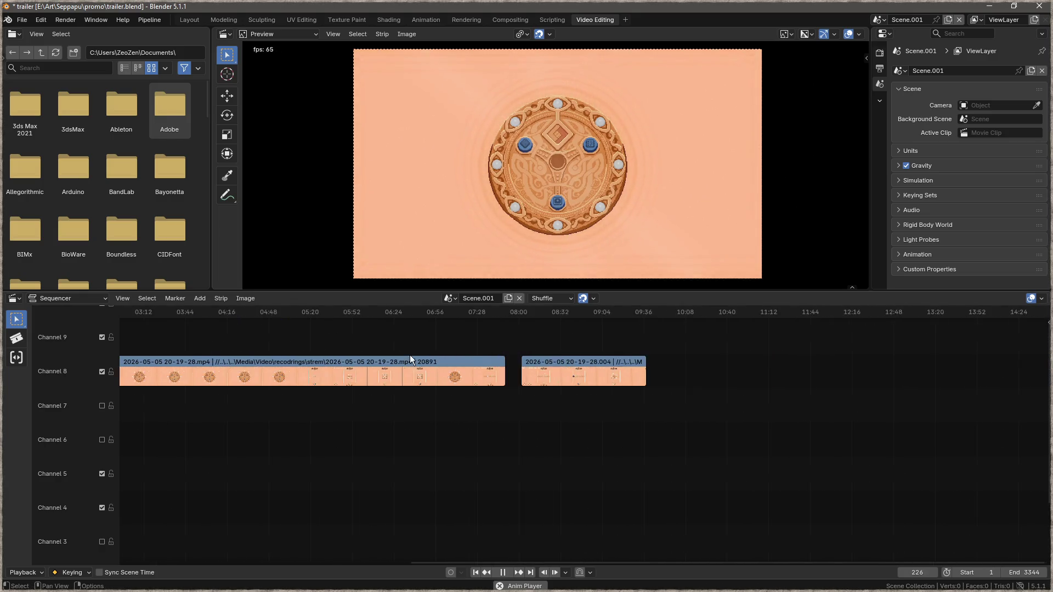
scroll(412, 360, "down", 3)
left_click(502, 573)
left_click_drag(1034, 573, 1034, 572)
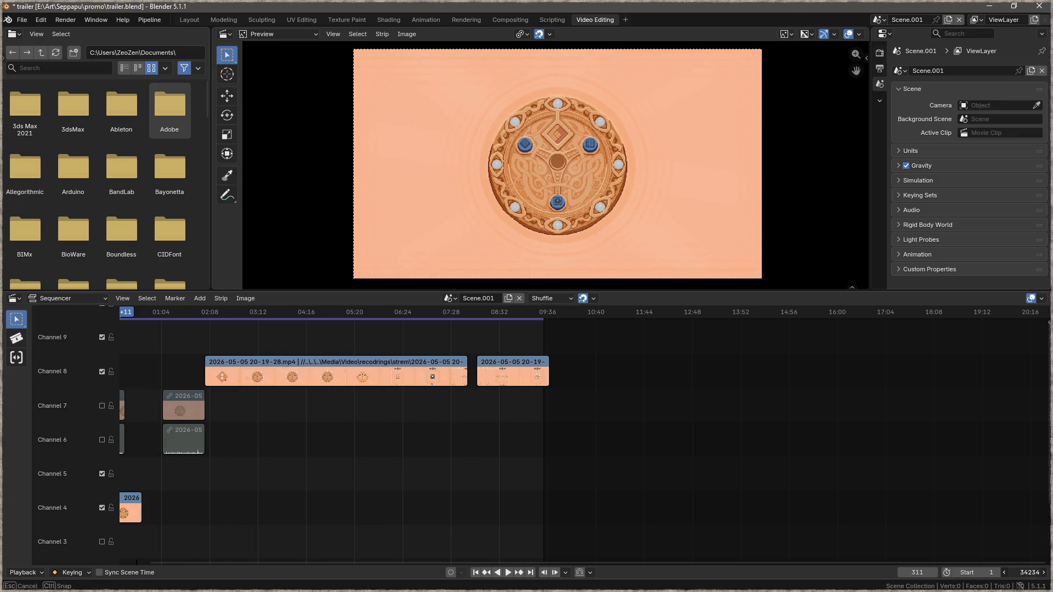
scroll(339, 394, "up", 6)
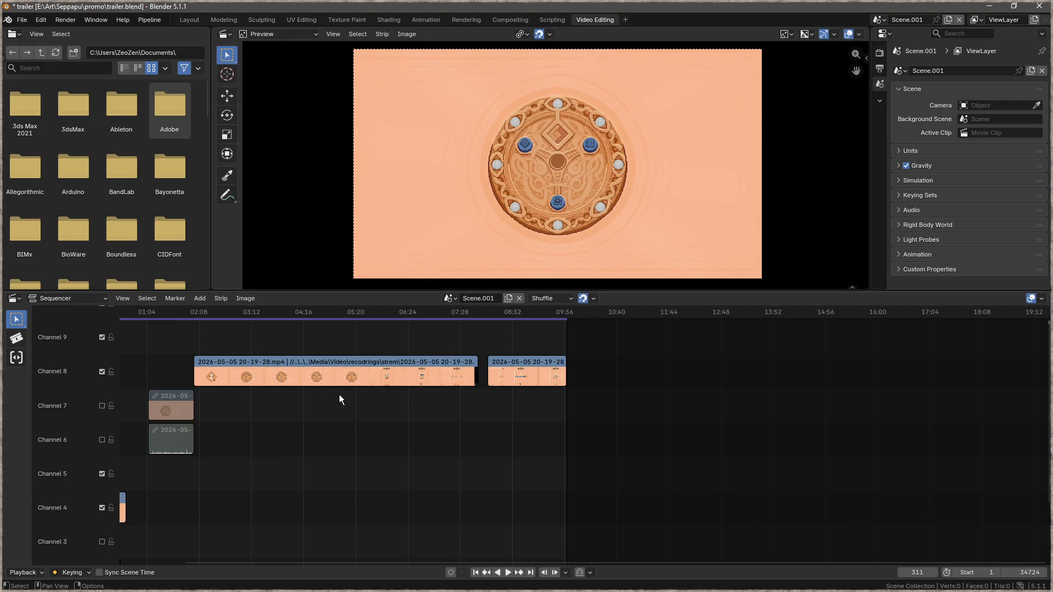
Step: Scrub and play the gameplay footage to locate the moment around 05:08
left_click(321, 311)
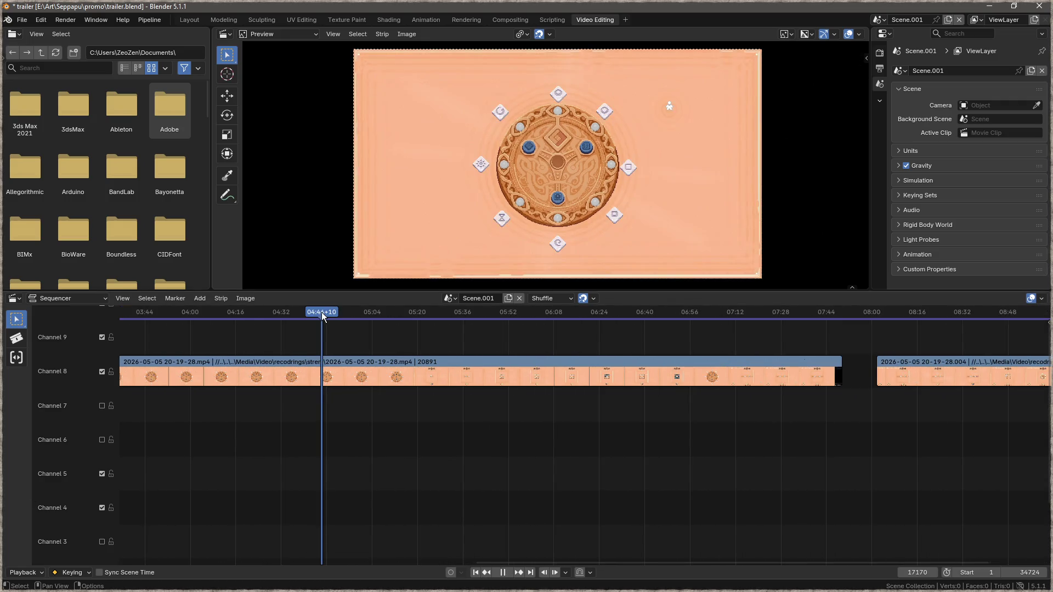
key("F3")
scroll(344, 468, "up", 1)
mouse_move(367, 317)
left_mouse_down()
mouse_move(423, 314)
mouse_move(385, 314)
left_mouse_up()
key("space")
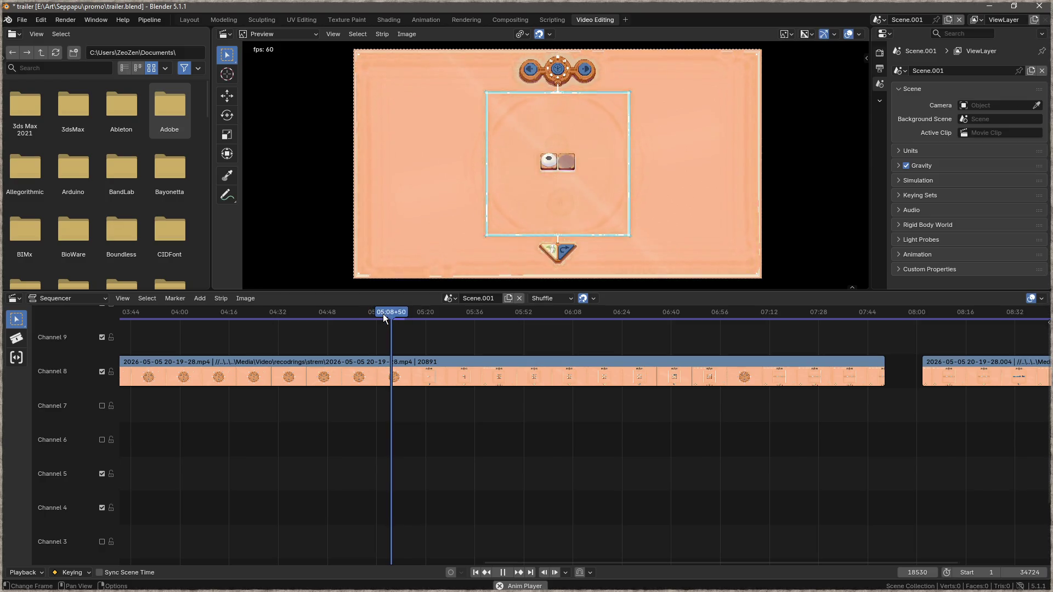
key("space")
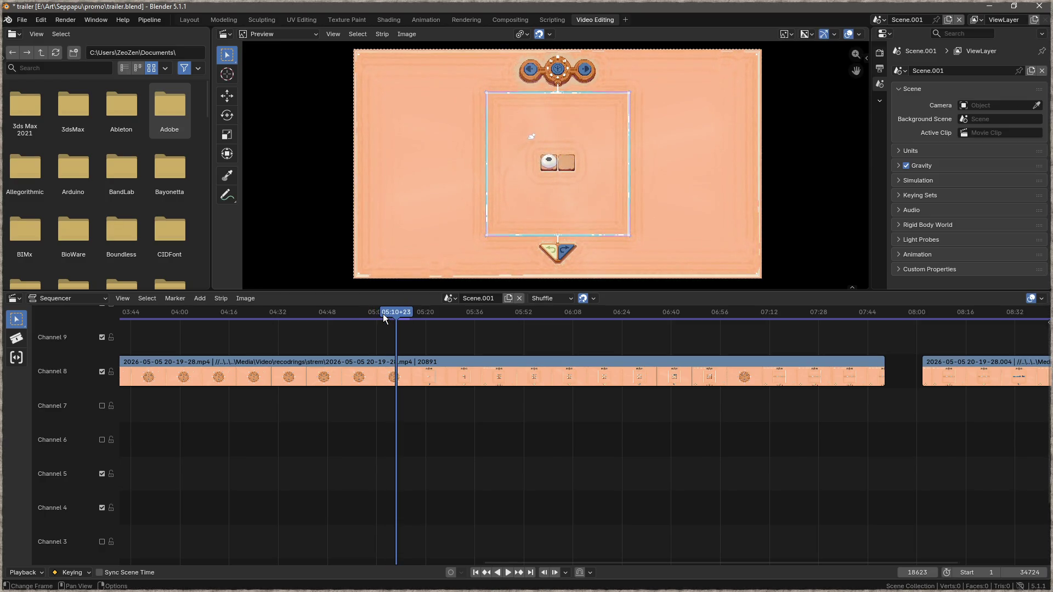
left_click(393, 314)
key("space")
key("F3")
key("Escape")
left_click_drag(394, 311, 389, 312)
Step: Play to about 05:09 and cut the channel 8 gameplay strip there
key("space")
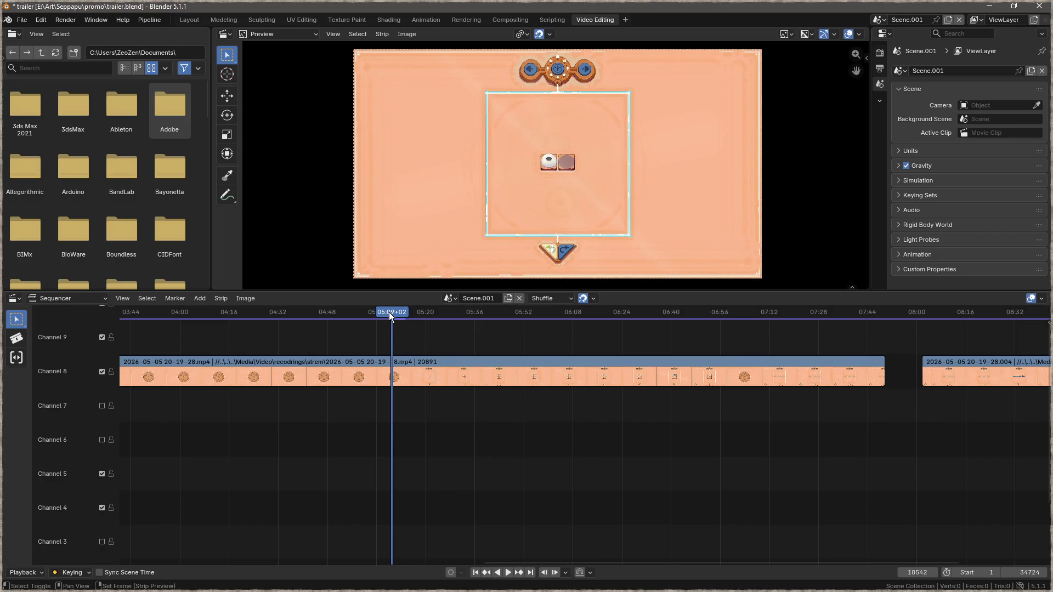
key("space")
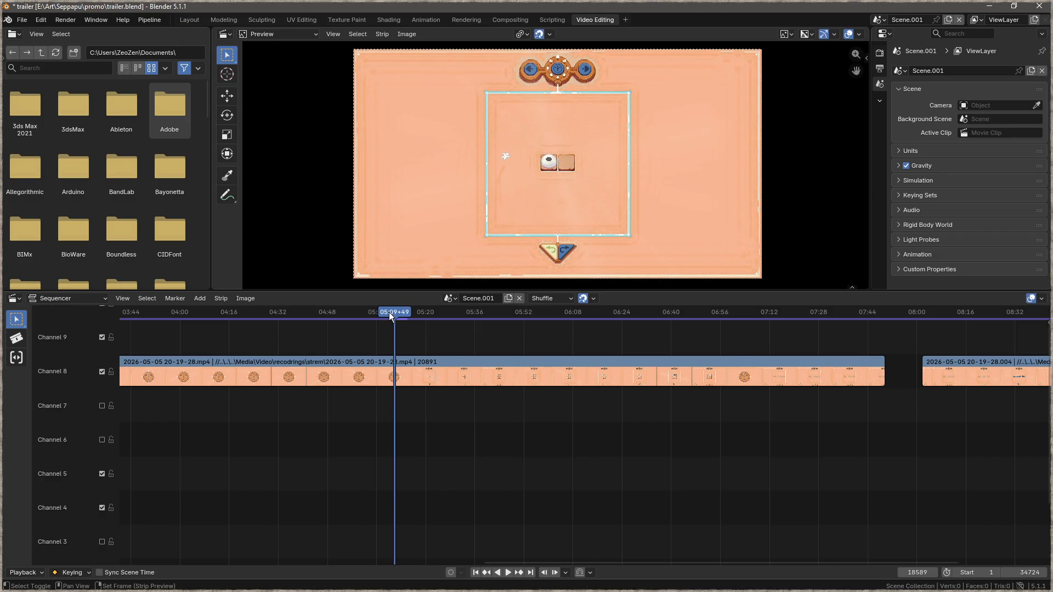
left_click(414, 360)
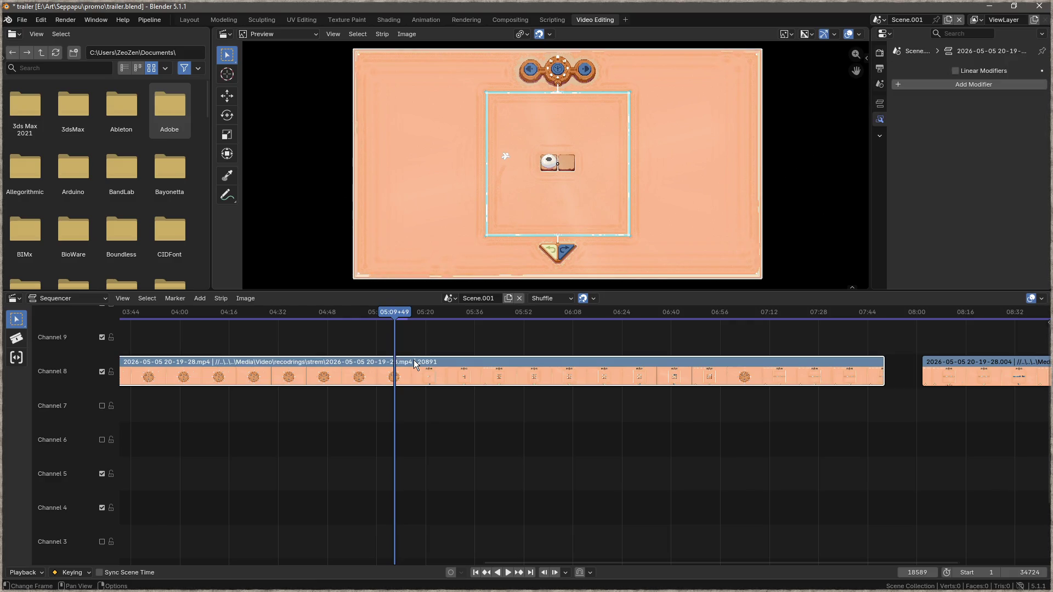
key("k")
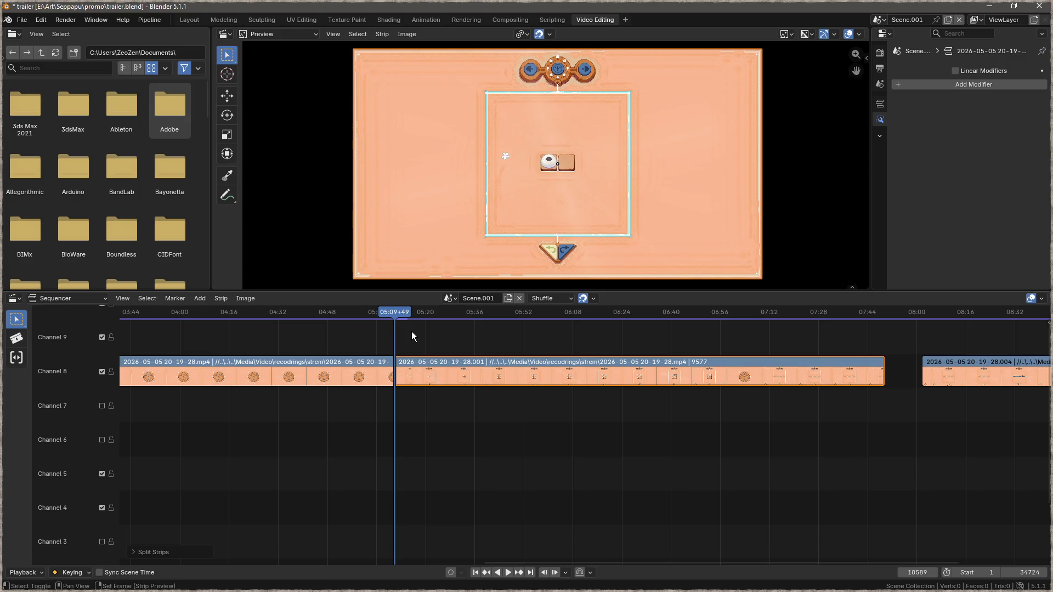
Step: Cut again at 05:24+35 and move the short middle clip up to channel 9
key("space")
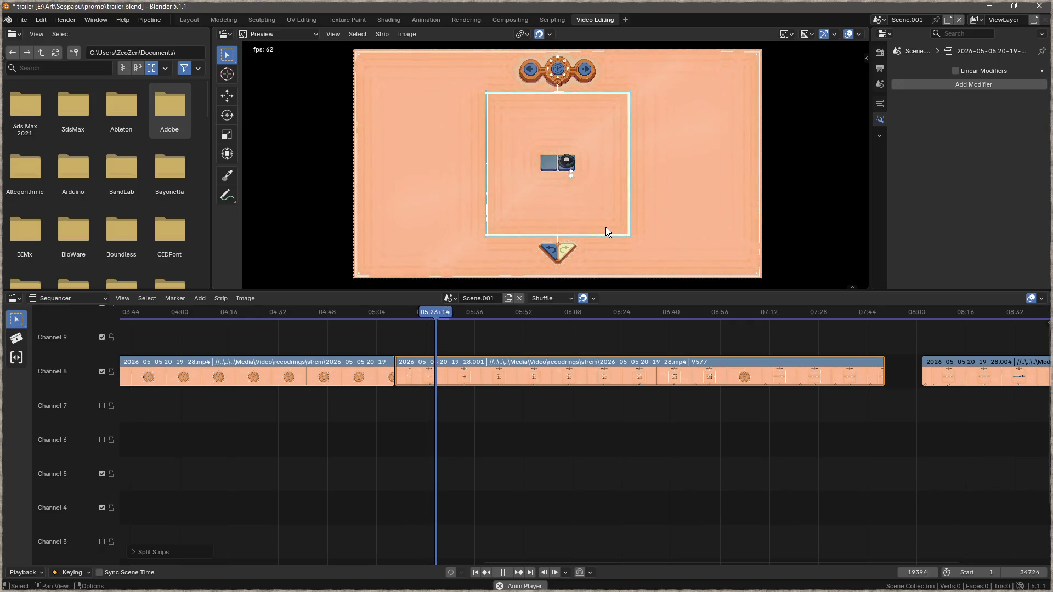
key("space")
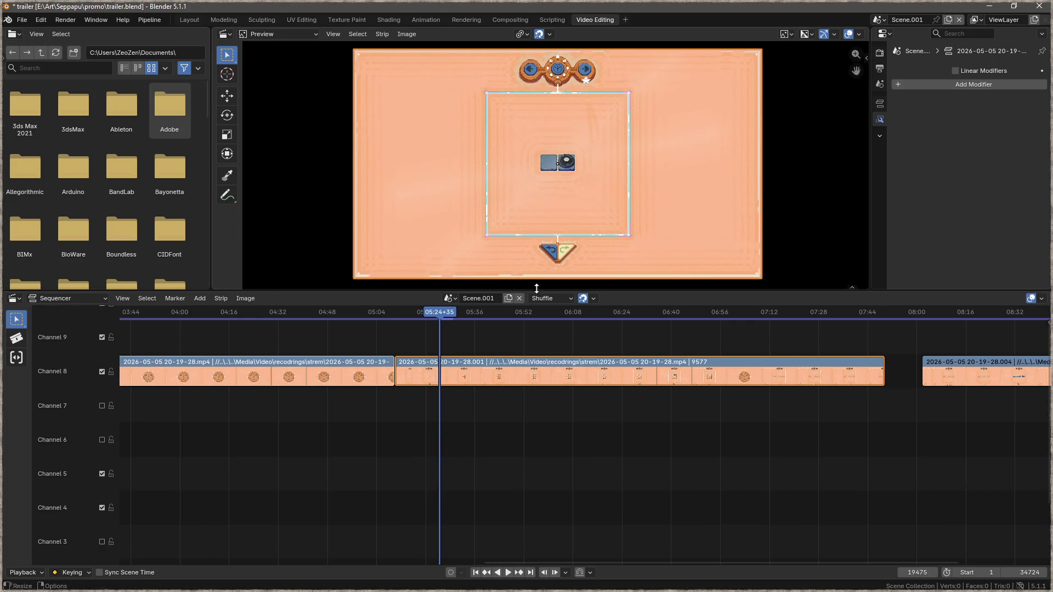
key("k")
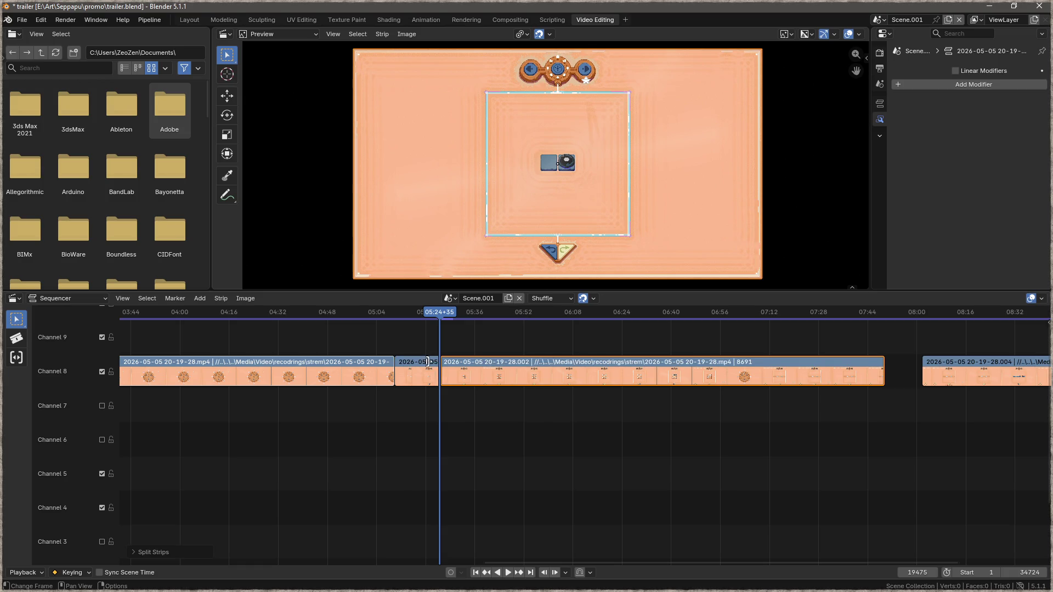
left_click_drag(425, 365, 357, 331)
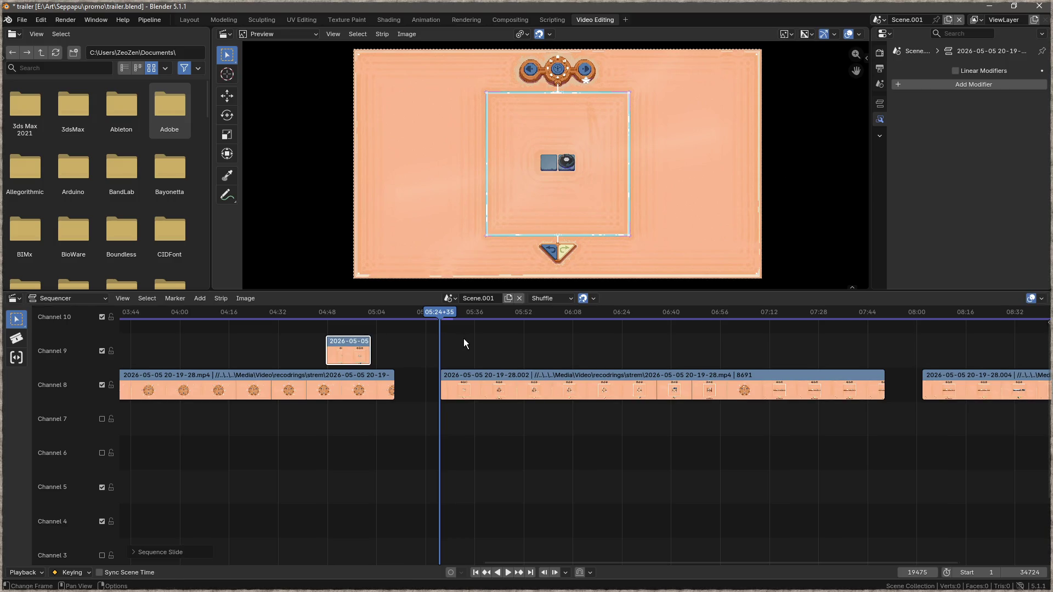
key("space")
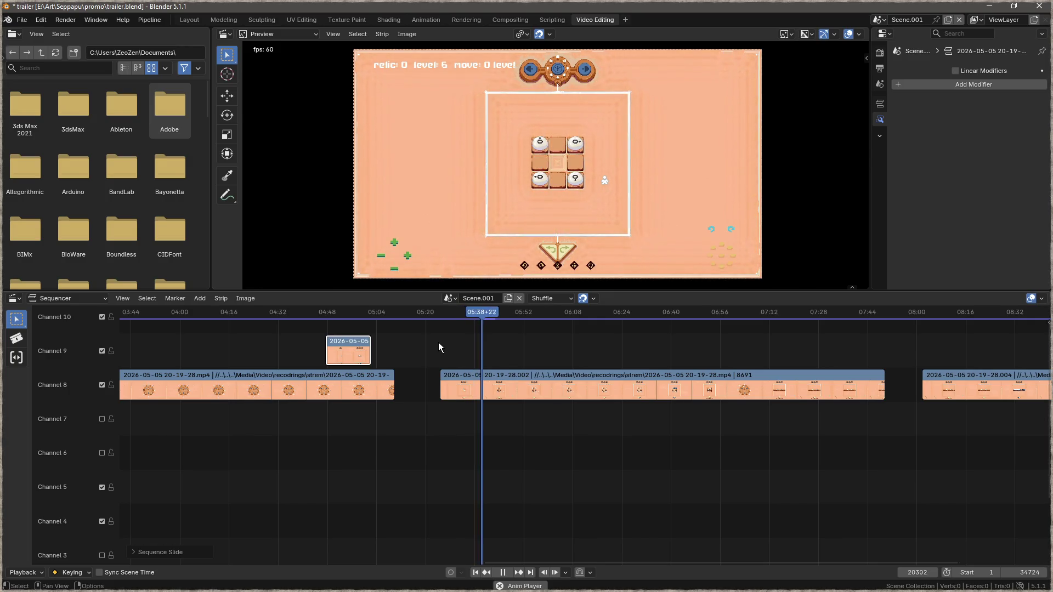
Step: Split the channel 8 strip at about 05:39 and delete the unused 05:24–05:39 piece
key("space")
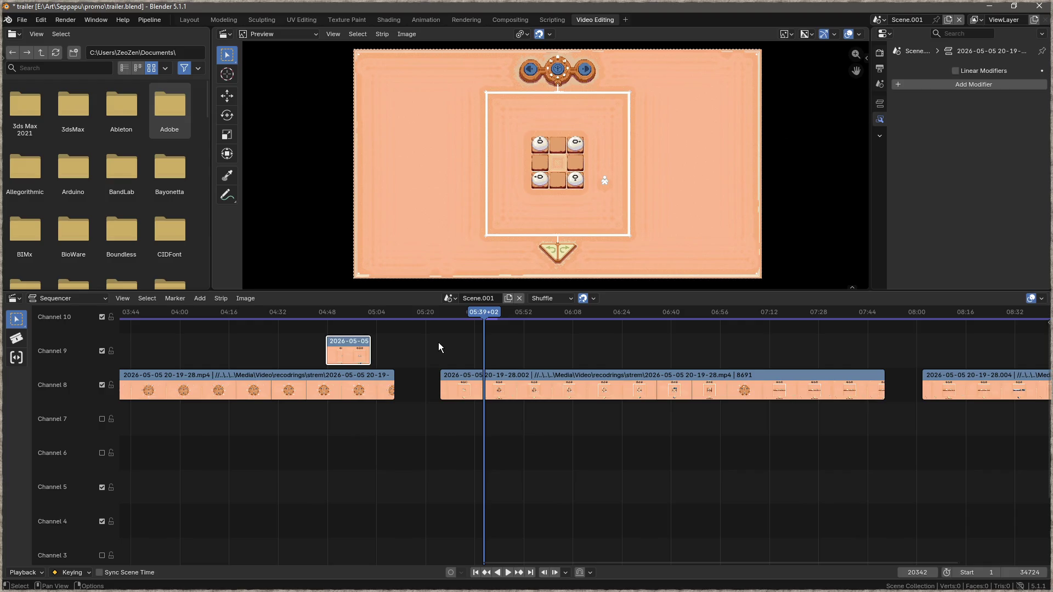
key("k")
key("space")
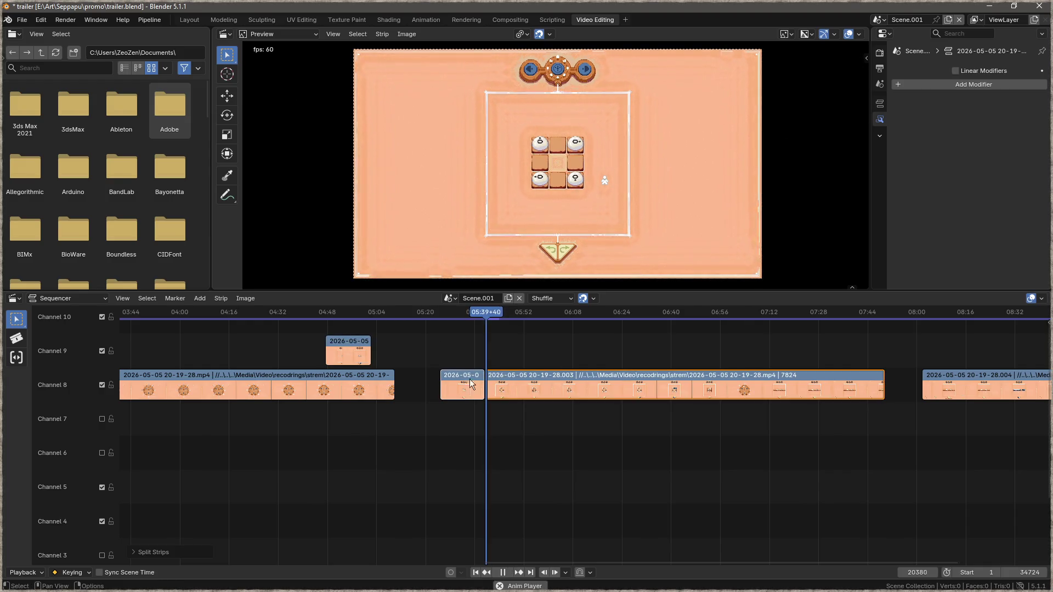
left_click(460, 380)
key("Delete")
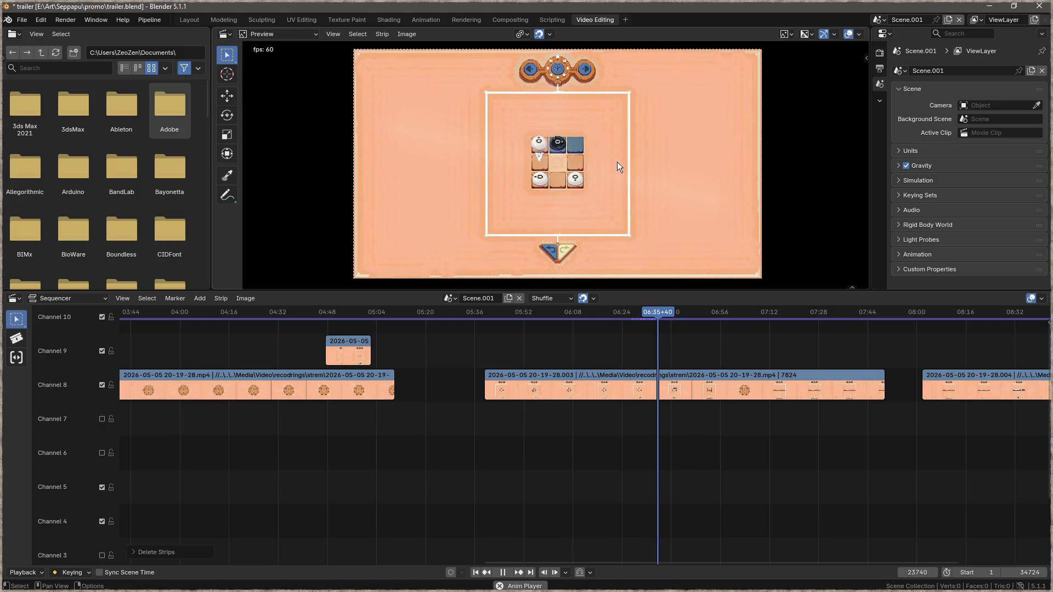
Step: Stop playback, scrub back to about 06:33, and cut and delete the unused channel 8 clip
key("space")
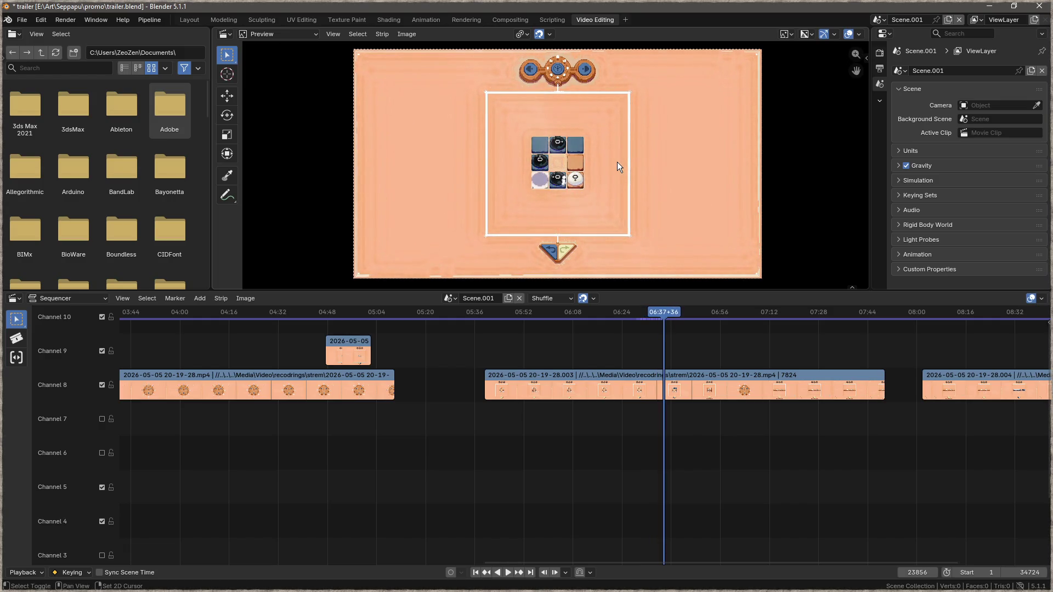
left_click(651, 313)
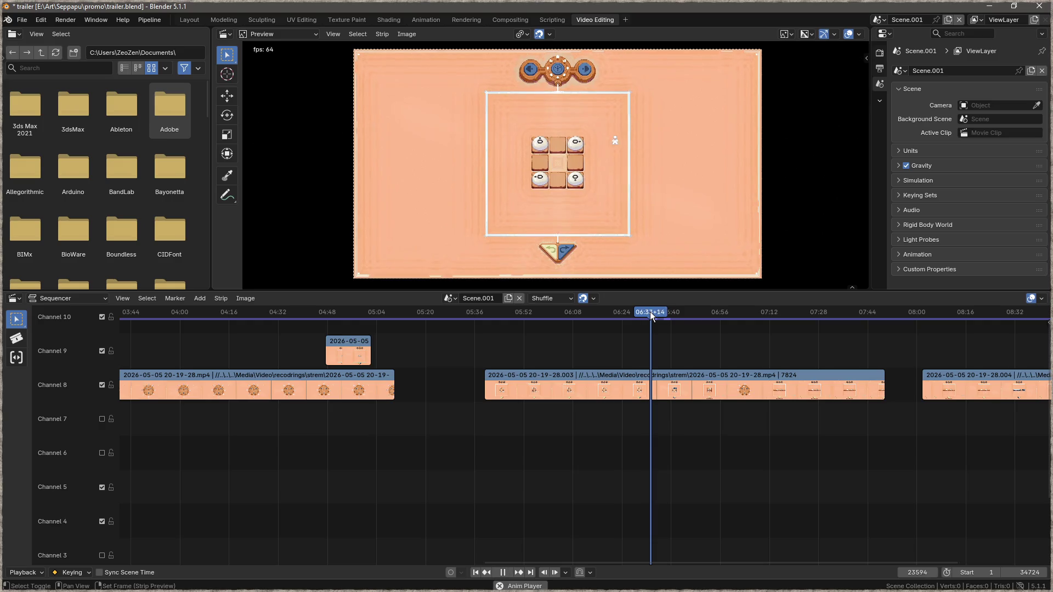
mouse_move(651, 311)
left_mouse_down()
mouse_move(634, 313)
mouse_move(643, 315)
left_mouse_up()
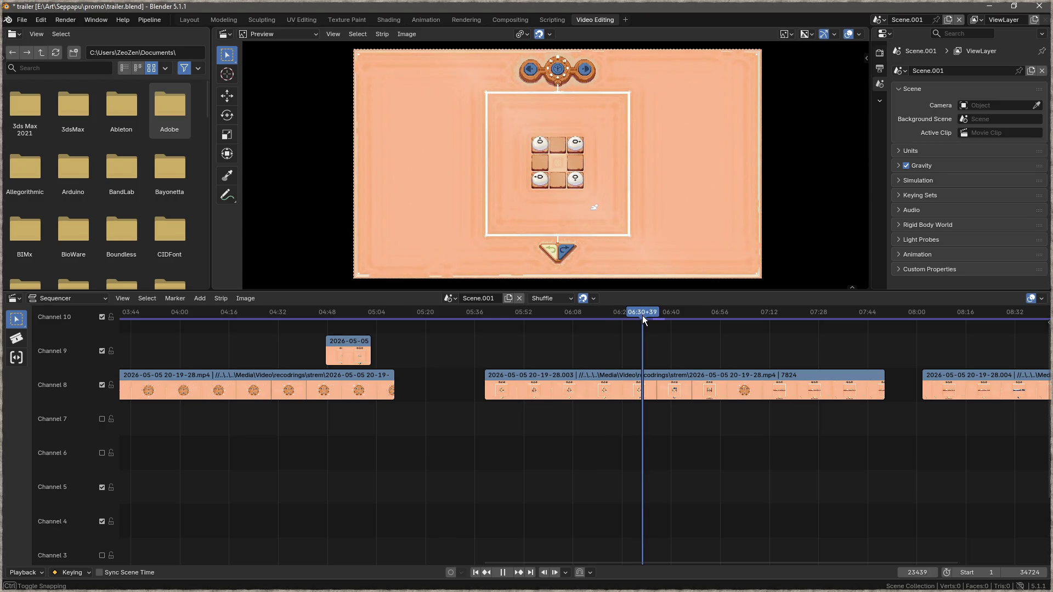
left_click(640, 376)
key("k")
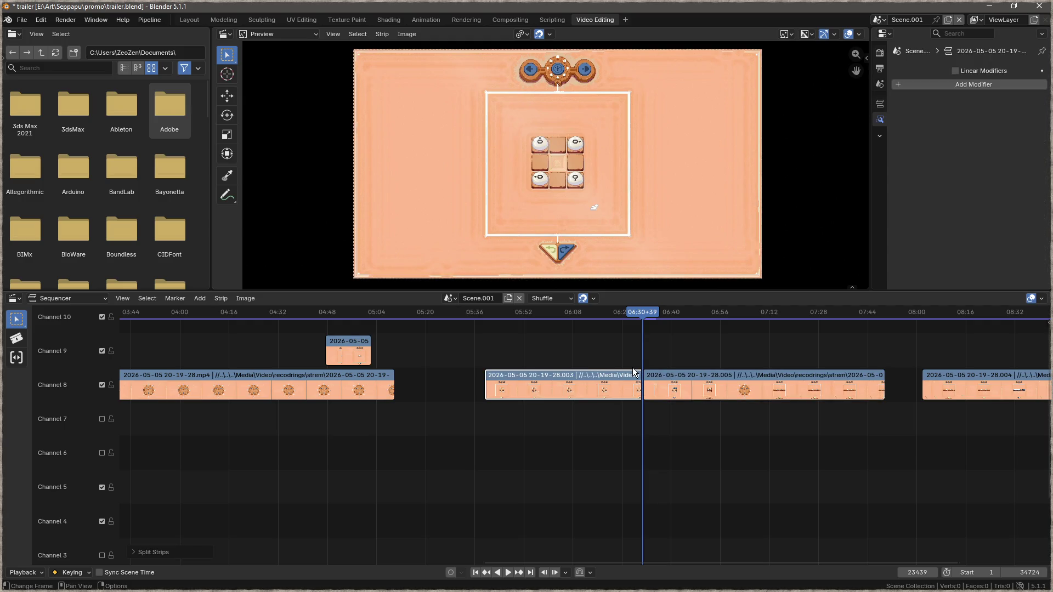
key("x")
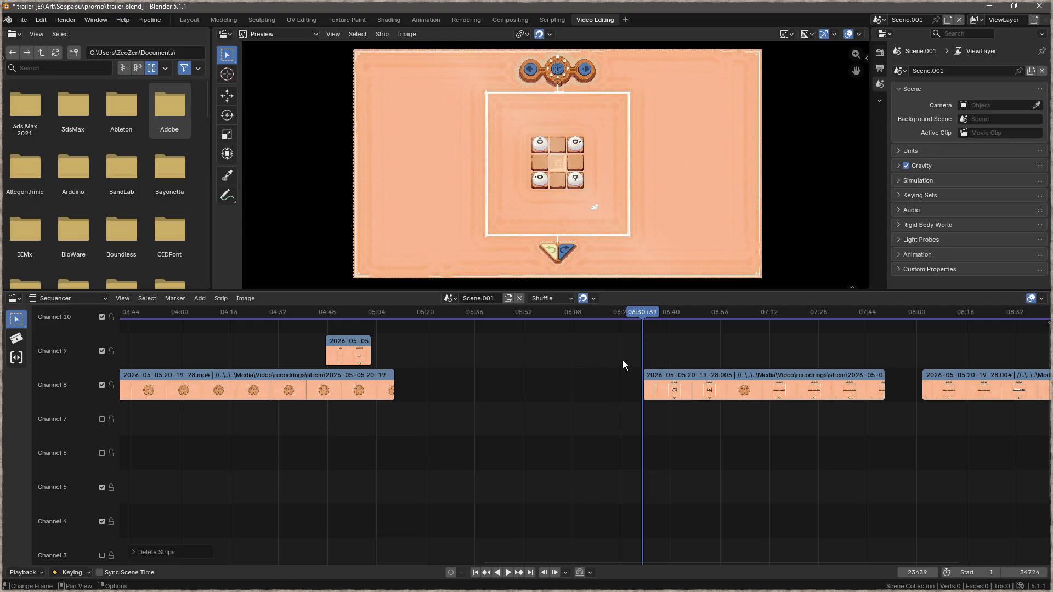
Step: Play to the cut point, split the channel 8 clip, and delete the piece before it
key("space")
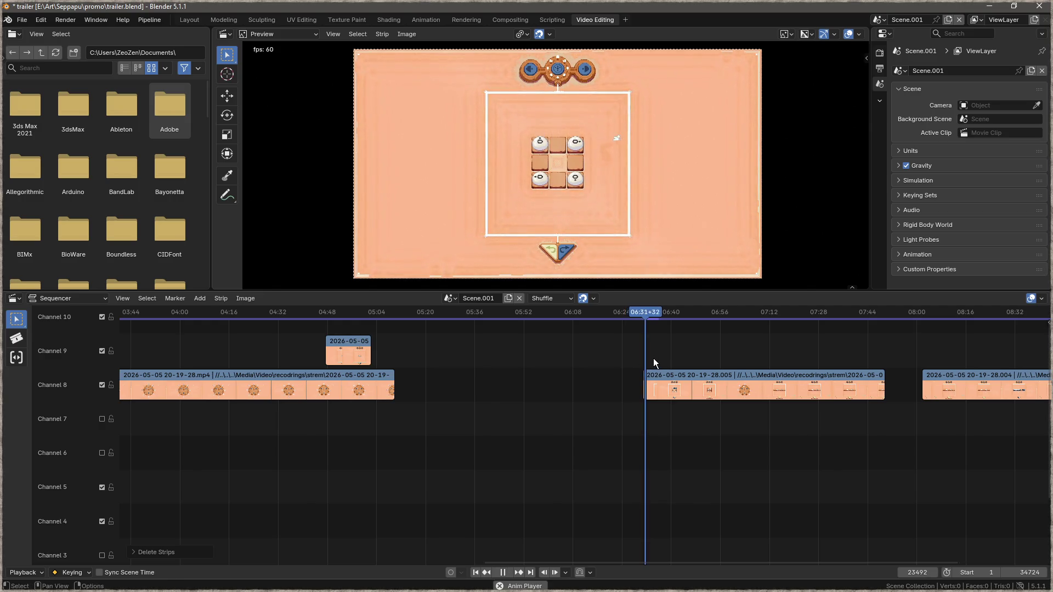
key("space")
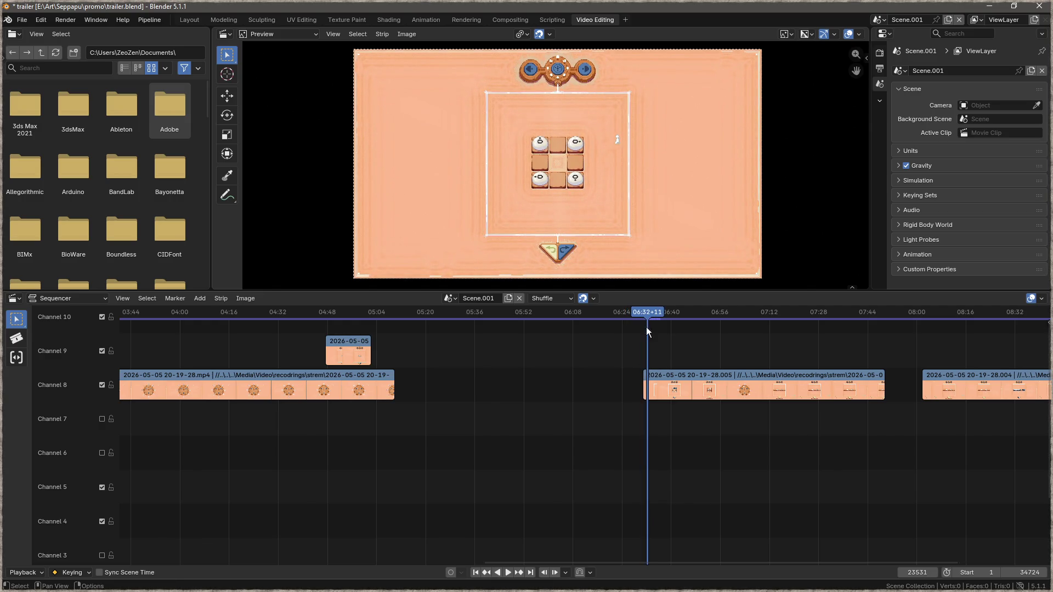
left_click(678, 379)
key("k")
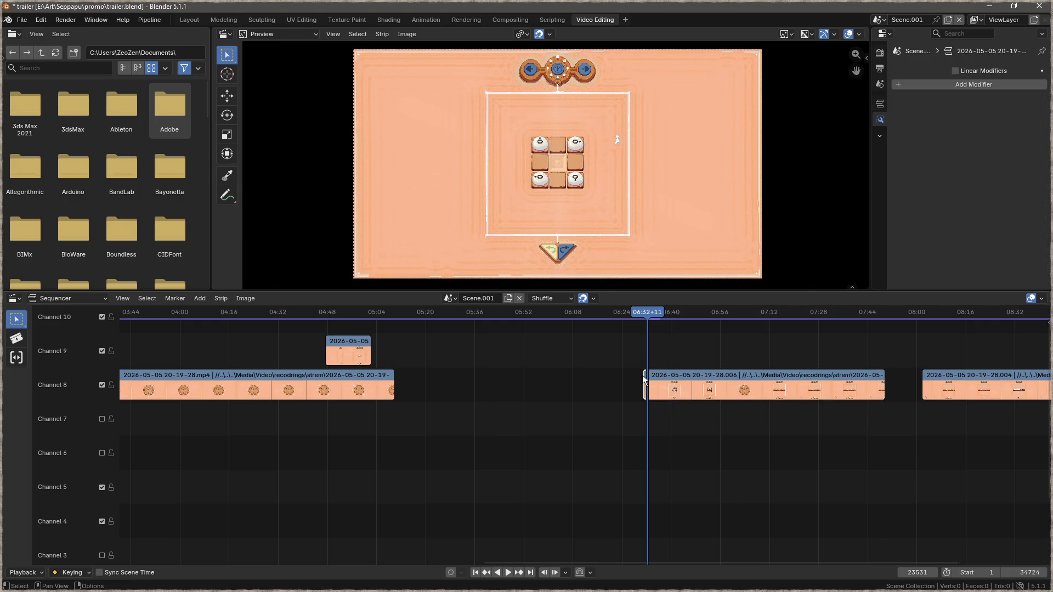
key("x")
Step: Review the footage around 06:40 and select the channel 8 clip at the next cut
key("ctrl+space")
key("ctrl+space")
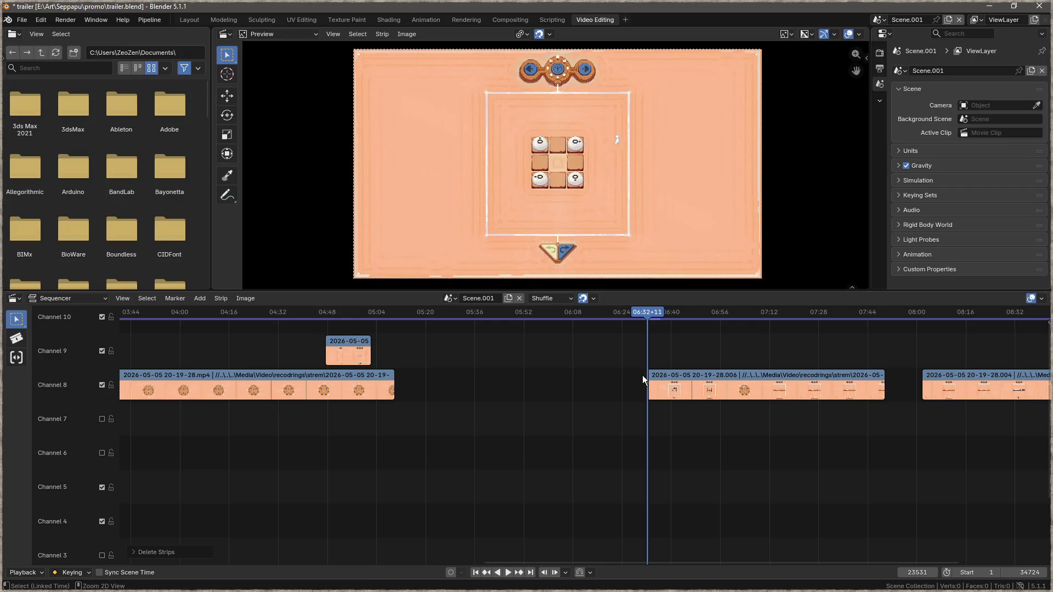
key("space")
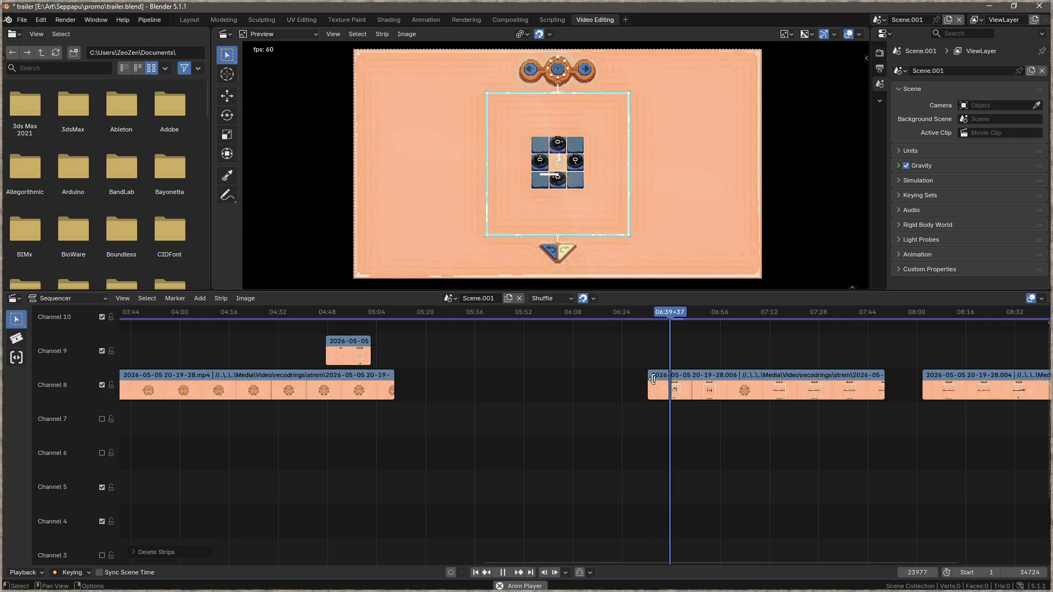
key("space")
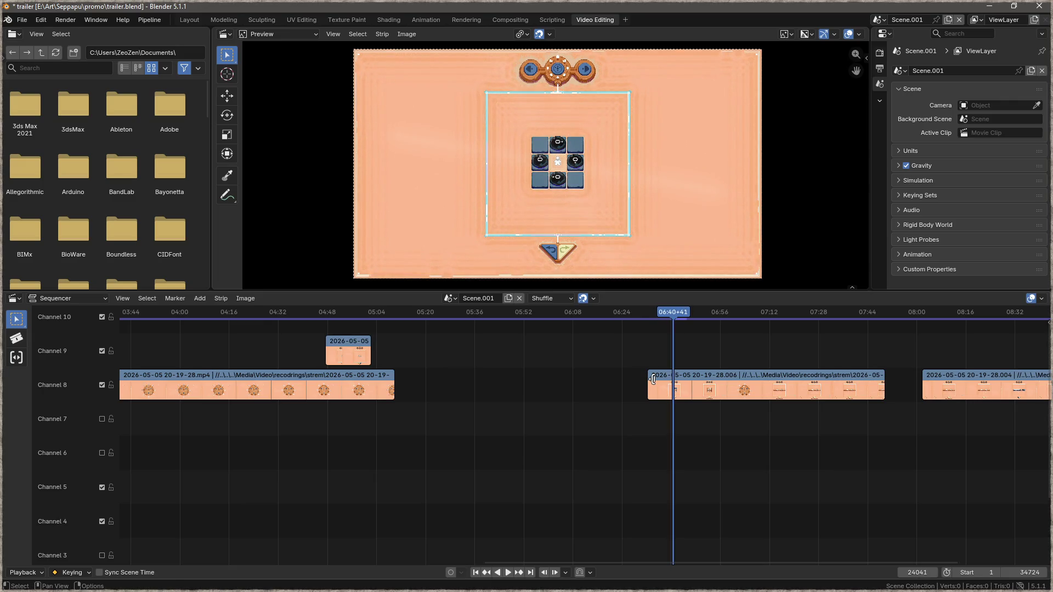
key("space")
key("space")
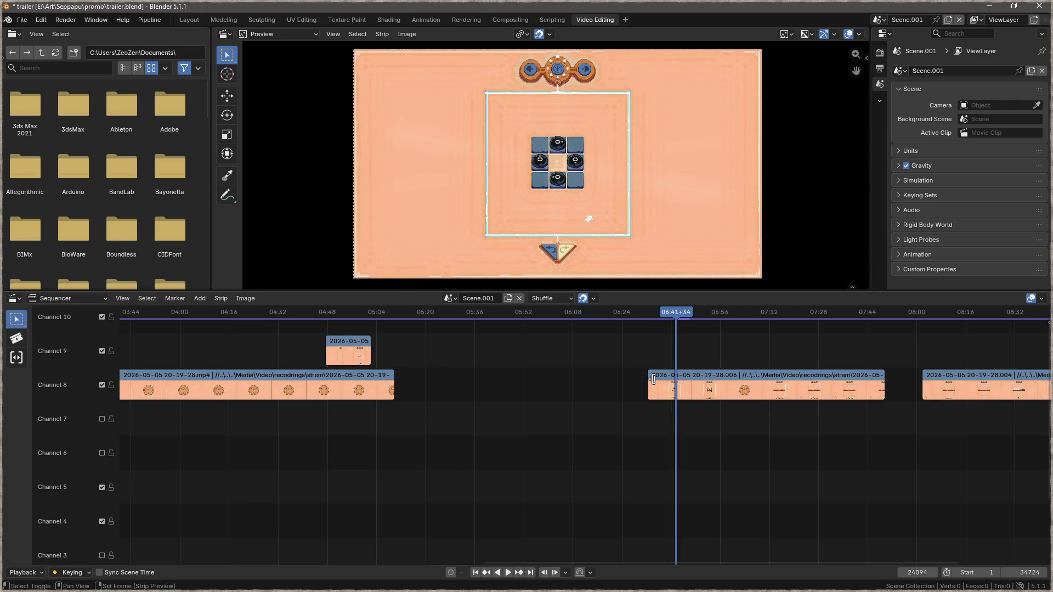
left_click_drag(683, 310, 672, 312)
key("space")
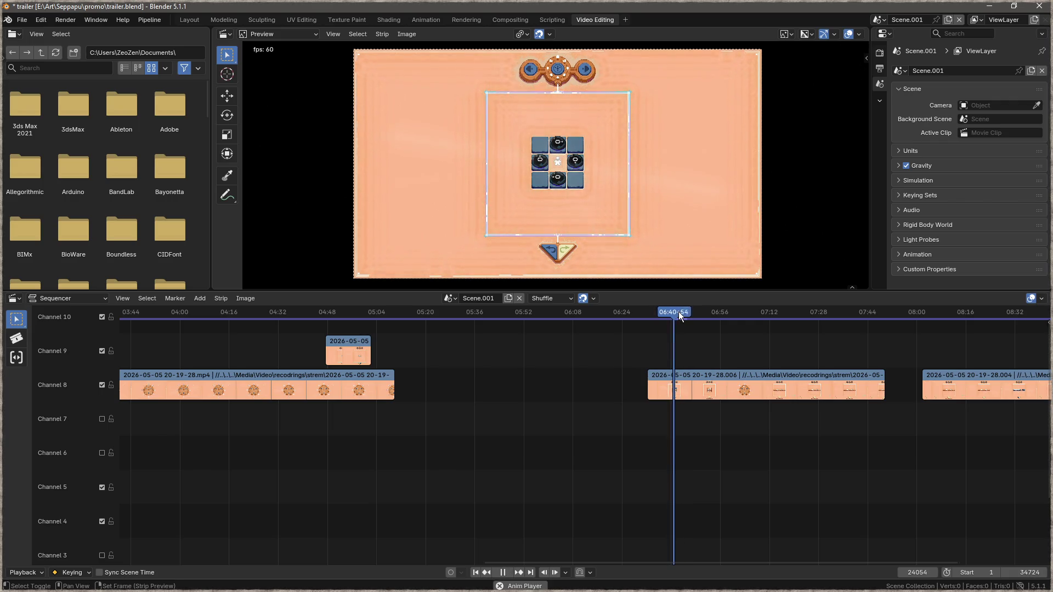
key("space")
left_click(683, 380)
Step: Split off a short piece, move it to channel 9 near 05:20, and delete the leftover strip
key("k")
left_click_drag(667, 378, 431, 351)
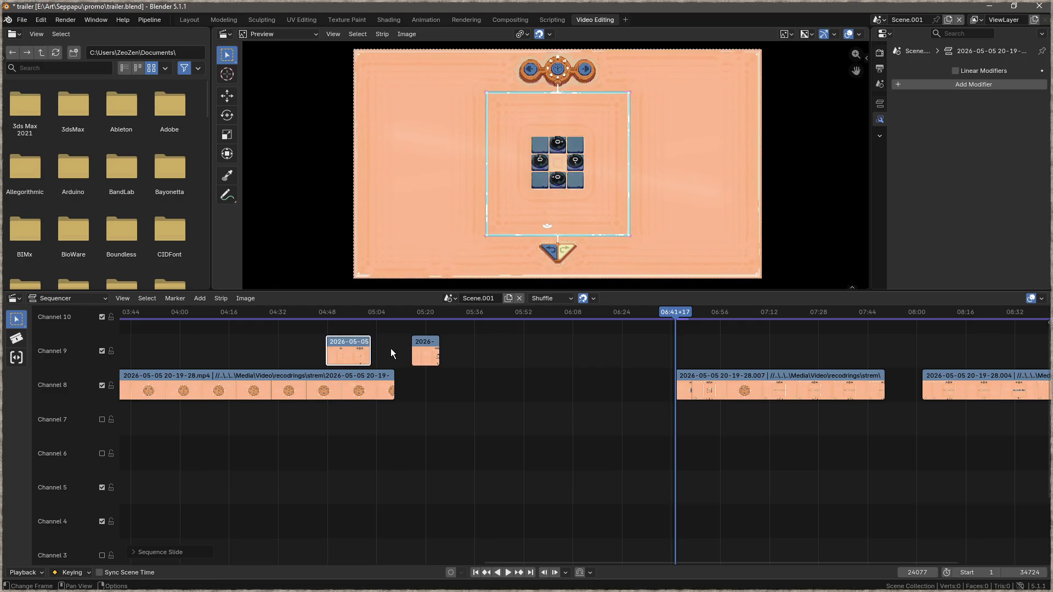
mouse_move(324, 314)
left_mouse_down()
mouse_move(803, 356)
mouse_move(875, 351)
mouse_move(847, 362)
left_mouse_up()
left_click(792, 378)
key("Delete")
Step: Slide the 28.004 clip earlier on channel 8 and trim its start at 05:53+39
left_click_drag(968, 377, 544, 390)
mouse_move(854, 323)
left_mouse_down()
mouse_move(485, 325)
mouse_move(582, 323)
mouse_move(545, 337)
left_mouse_up()
mouse_move(526, 336)
left_mouse_down()
mouse_move(513, 337)
mouse_move(530, 342)
left_mouse_up()
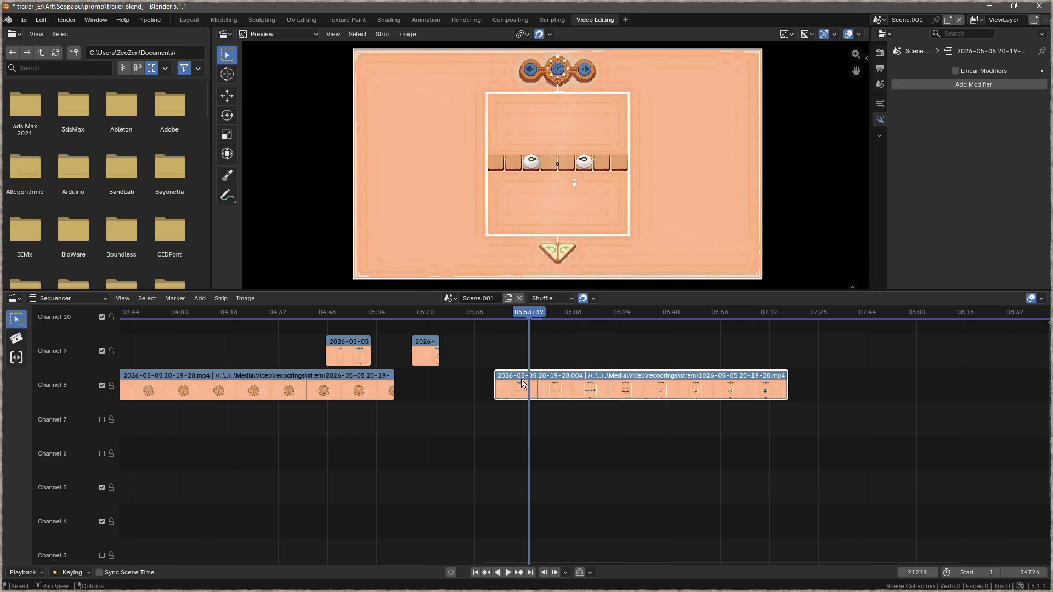
key("k")
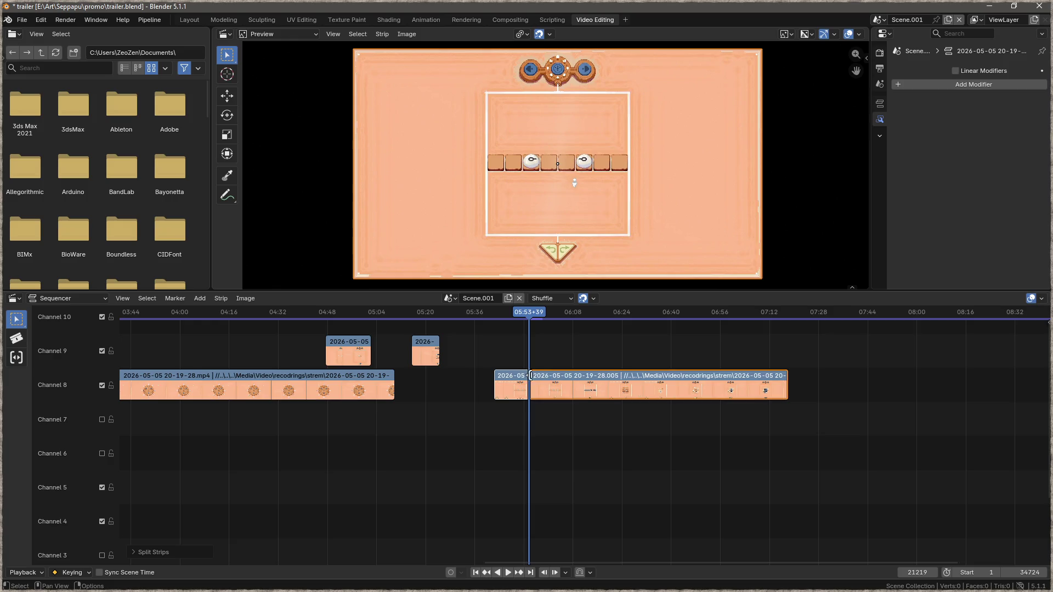
key("x")
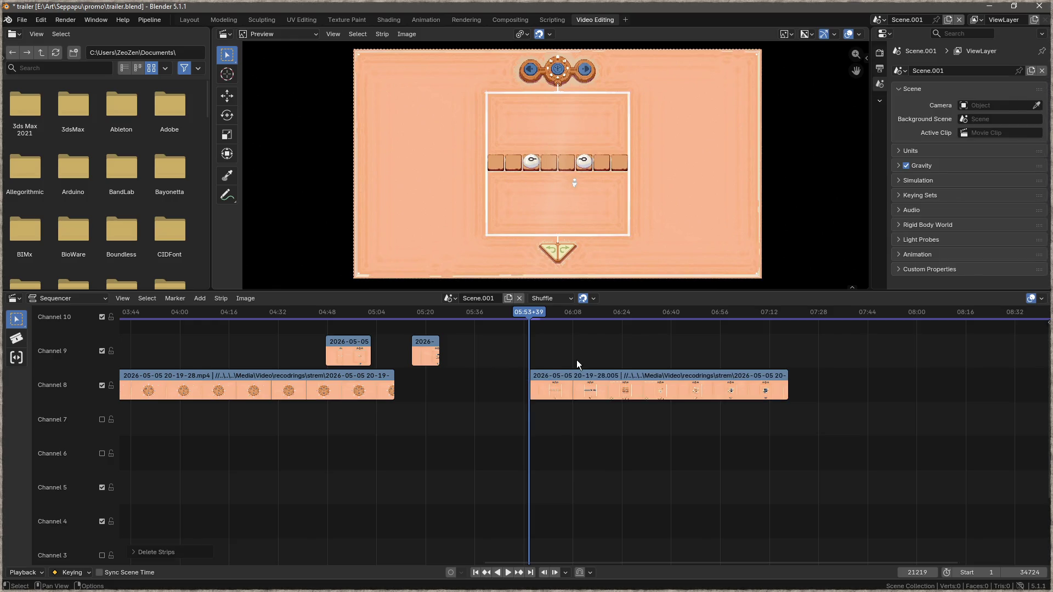
key("space")
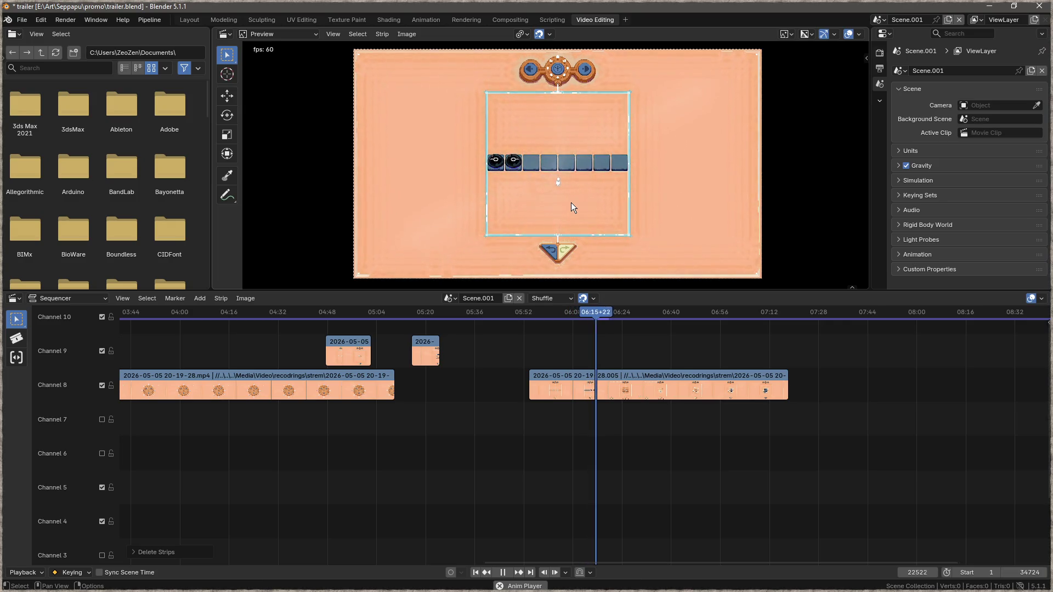
Step: Split the channel 8 clip and move the left piece to channel 9 at 05:46
key("space")
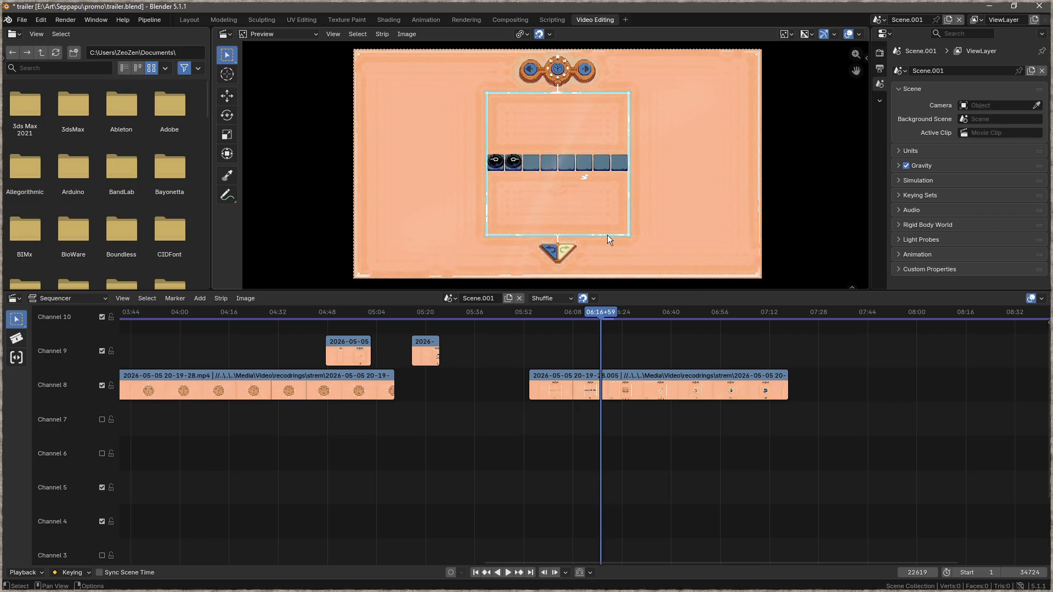
left_click(607, 376)
key("k")
left_click_drag(582, 388, 528, 351)
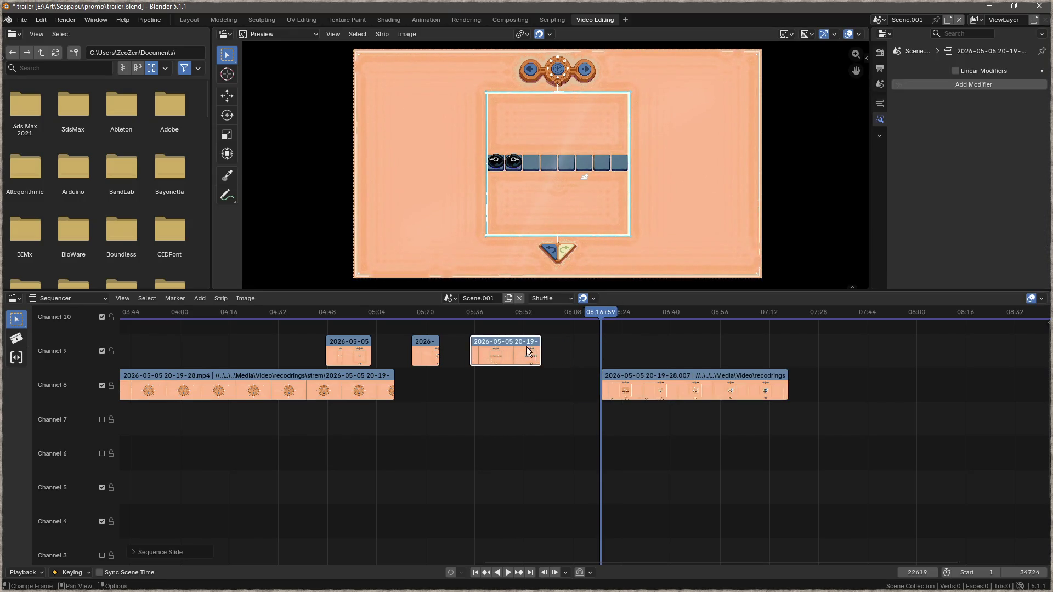
left_click(600, 389)
left_click(604, 336)
Step: Play to about 06:36, split the channel 8 clip, and delete the footage before the cut
key("space")
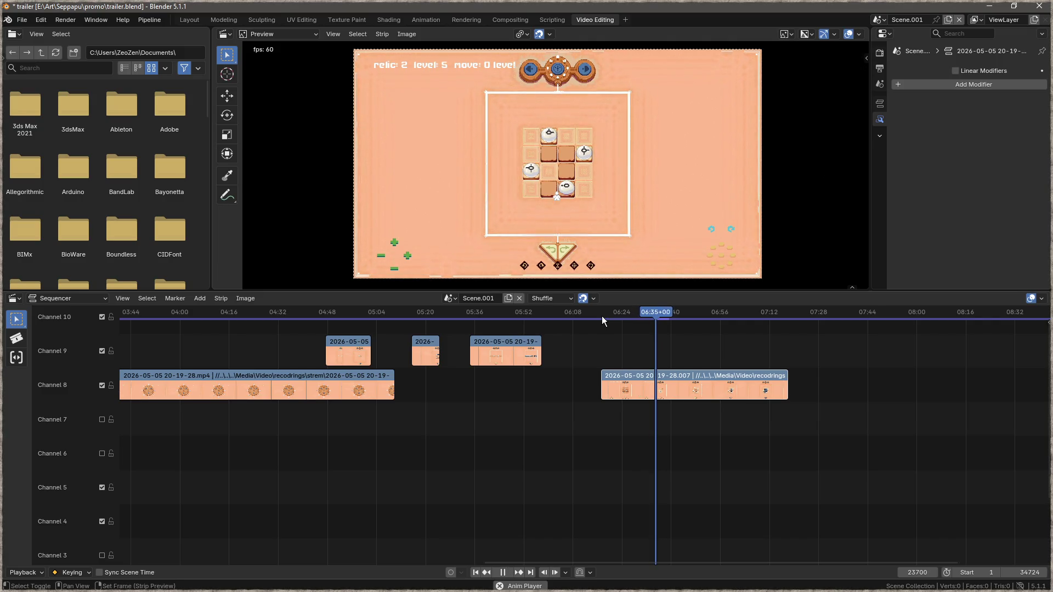
key("space")
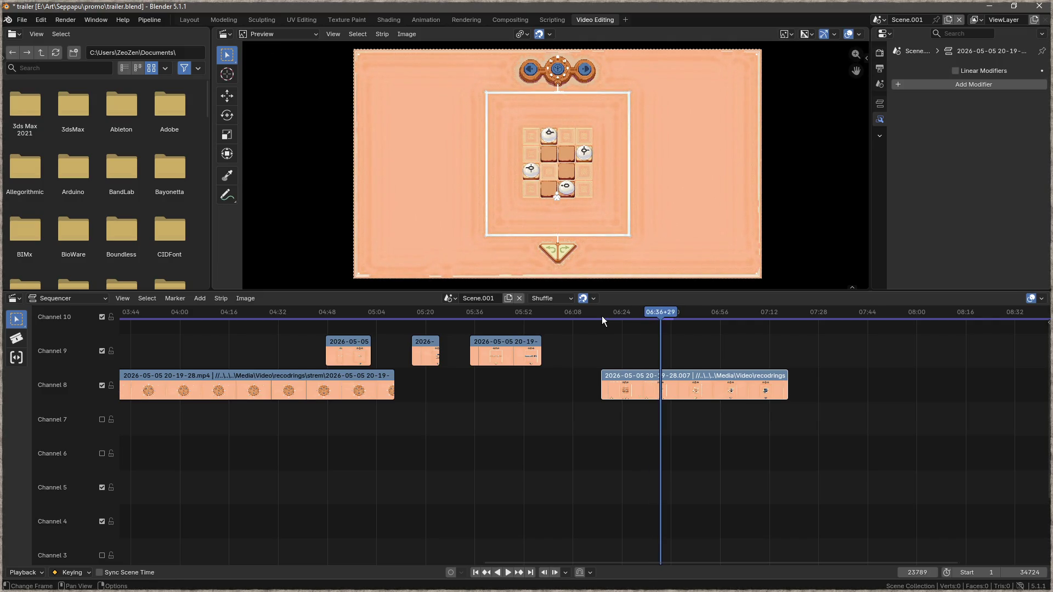
left_click(698, 378)
key("k")
left_click_drag(642, 378, 642, 379)
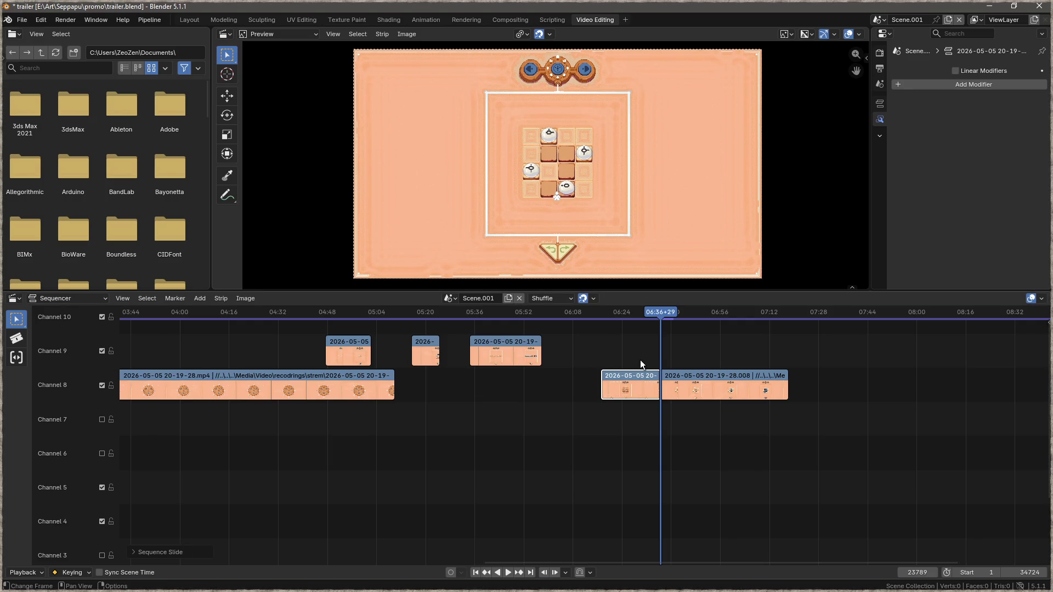
key("x")
key("space")
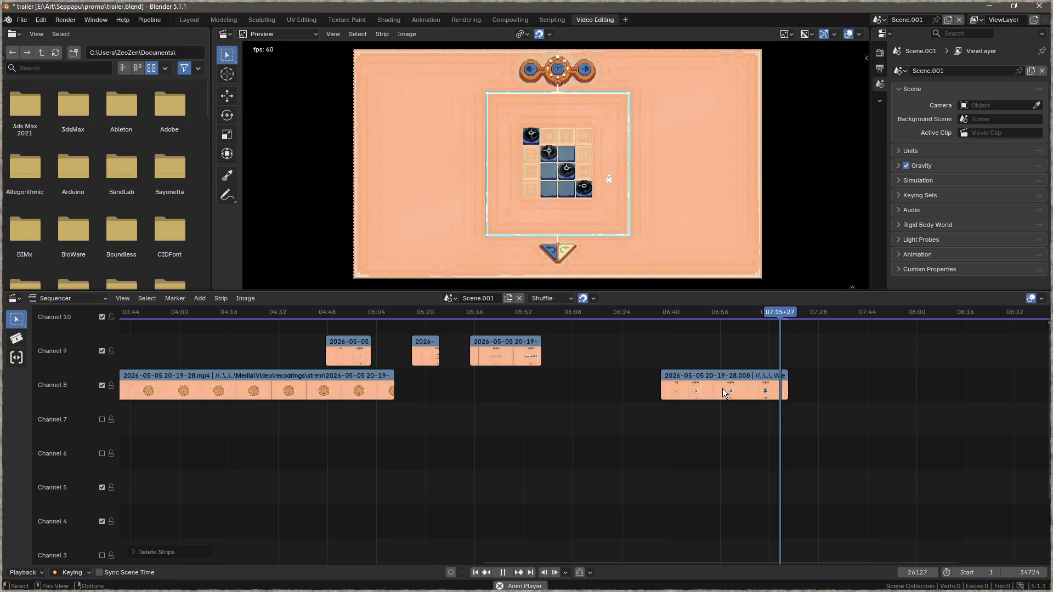
Step: Trim the leading sliver off the channel 8 clip near 06:36 and slide it earlier
key("space")
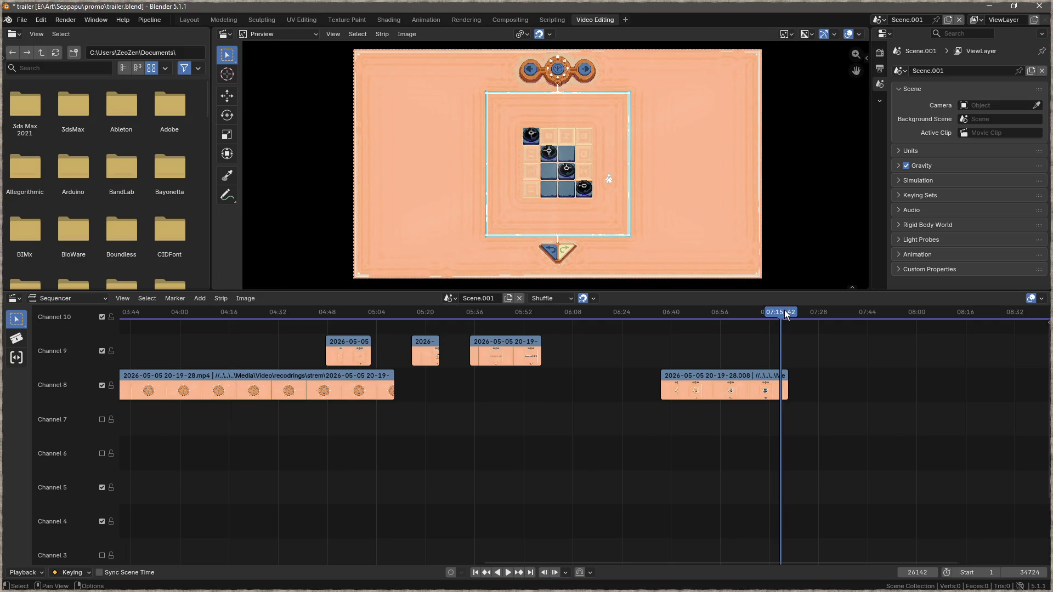
mouse_move(775, 311)
left_mouse_down()
mouse_move(662, 311)
mouse_move(696, 311)
mouse_move(687, 310)
left_mouse_up()
left_click(694, 377)
key("k")
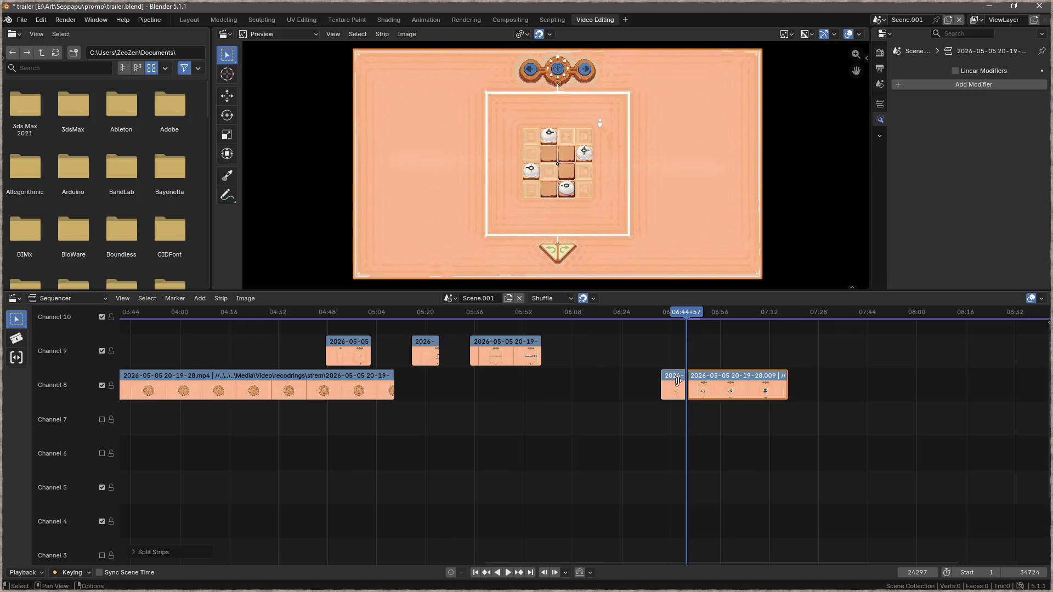
left_click(674, 378)
key("Delete")
left_click_drag(707, 384, 596, 384)
Step: Review the moved clip by scrubbing between about 06:09 and 06:34
key("shift+ctrl+space")
mouse_move(666, 312)
left_mouse_down()
mouse_move(578, 314)
mouse_move(670, 312)
left_mouse_up()
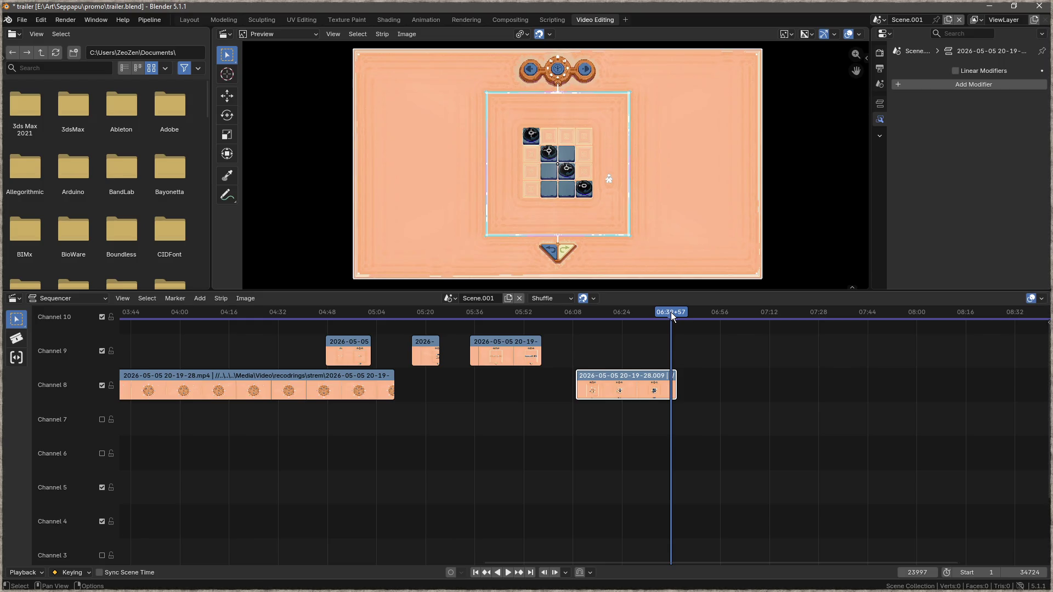
left_click_drag(655, 312, 653, 314)
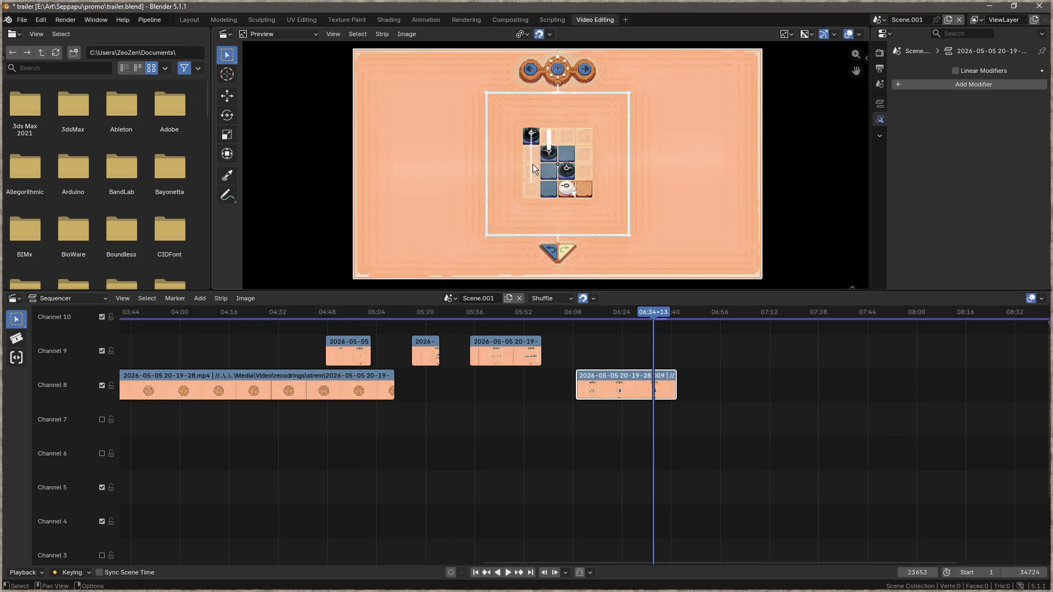
mouse_move(644, 312)
left_mouse_down()
mouse_move(658, 312)
mouse_move(629, 314)
left_mouse_up()
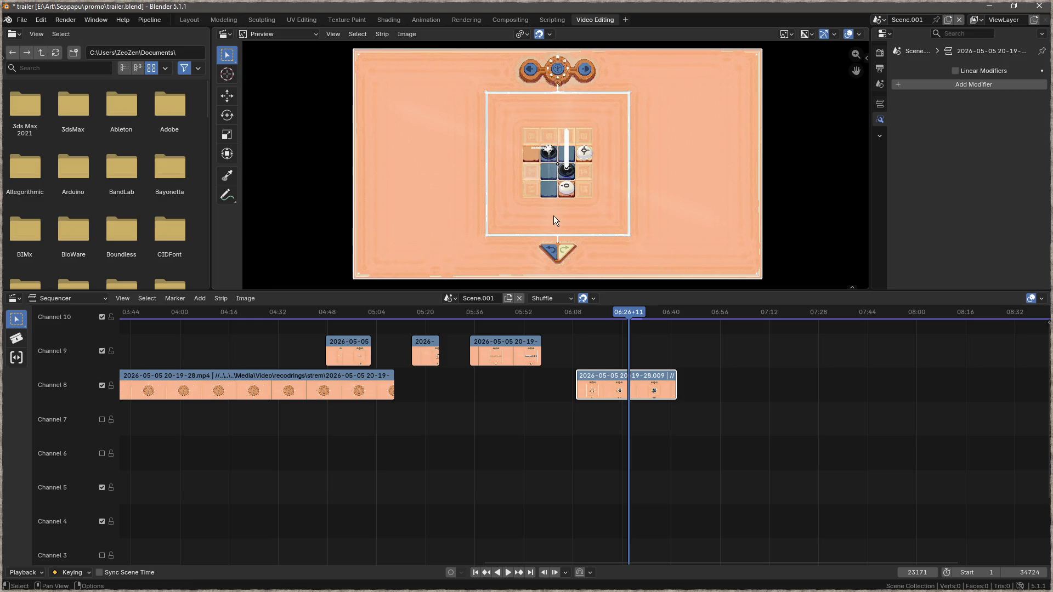
left_click_drag(627, 311, 495, 312)
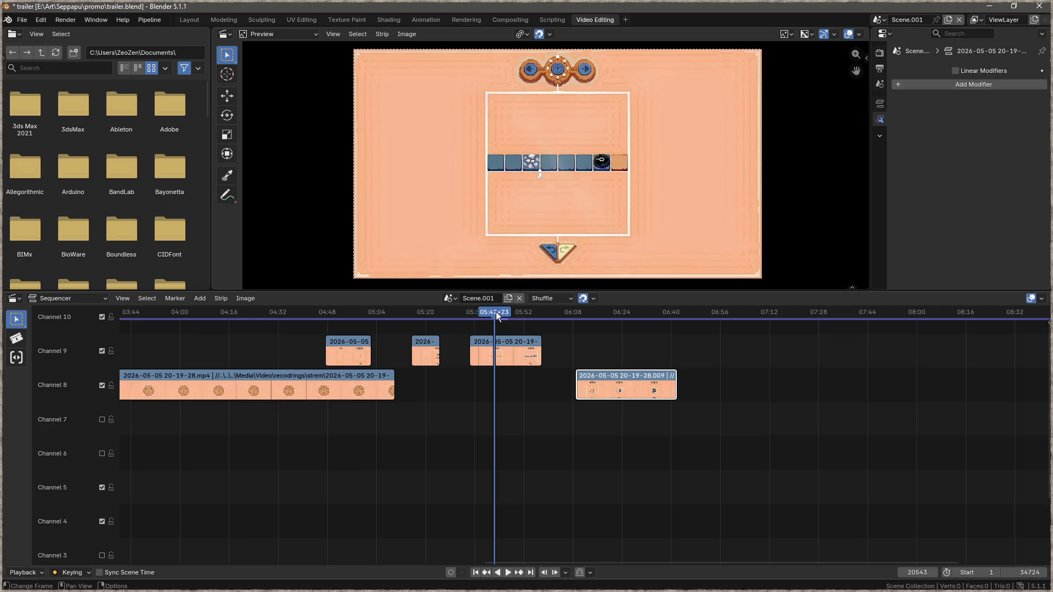
Step: Slide the four Channel 9 gameplay strips so they sit end to end with no gaps
left_click_drag(511, 346, 517, 342)
left_click_drag(426, 351, 463, 351)
left_click_drag(337, 346, 415, 346)
mouse_move(603, 381)
left_mouse_down()
mouse_move(597, 356)
mouse_move(576, 344)
left_mouse_up()
Step: Move all four Channel 9 strips later together, then scrub the playhead to about 05:38
left_click_drag(684, 344, 364, 368)
mouse_move(434, 344)
left_mouse_down()
mouse_move(452, 344)
mouse_move(433, 354)
mouse_move(404, 336)
mouse_move(405, 347)
left_mouse_up()
left_click(389, 313)
mouse_move(388, 313)
left_mouse_down()
mouse_move(506, 324)
mouse_move(452, 323)
mouse_move(398, 313)
mouse_move(637, 319)
mouse_move(156, 291)
mouse_move(288, 298)
mouse_move(210, 292)
mouse_move(279, 287)
mouse_move(242, 294)
mouse_move(260, 297)
mouse_move(247, 301)
left_mouse_up()
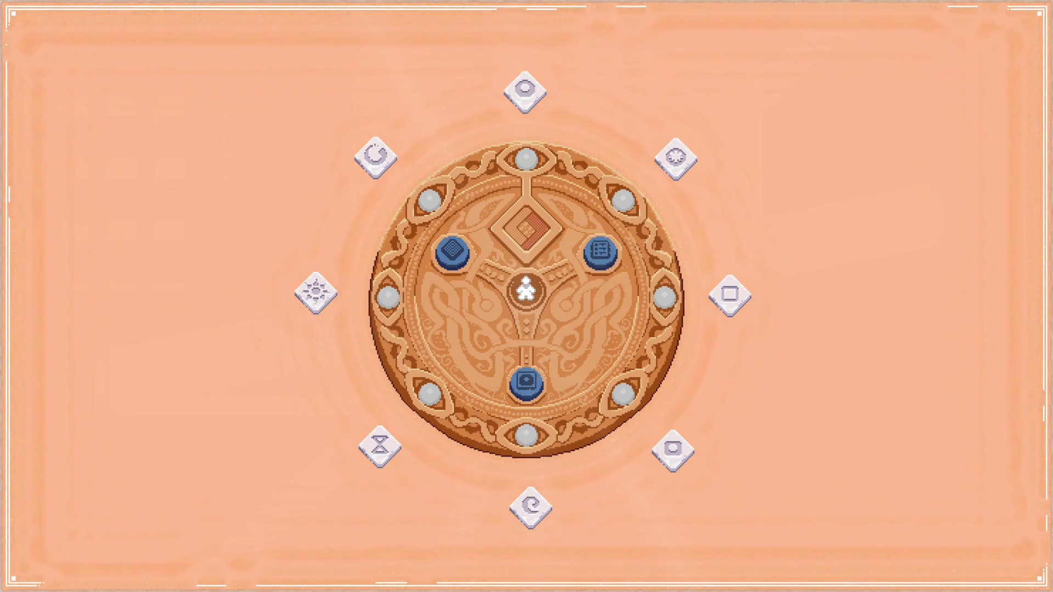
Step: Walk the figure up and left across the hub board, then switch to the Focus editor
key("Up")
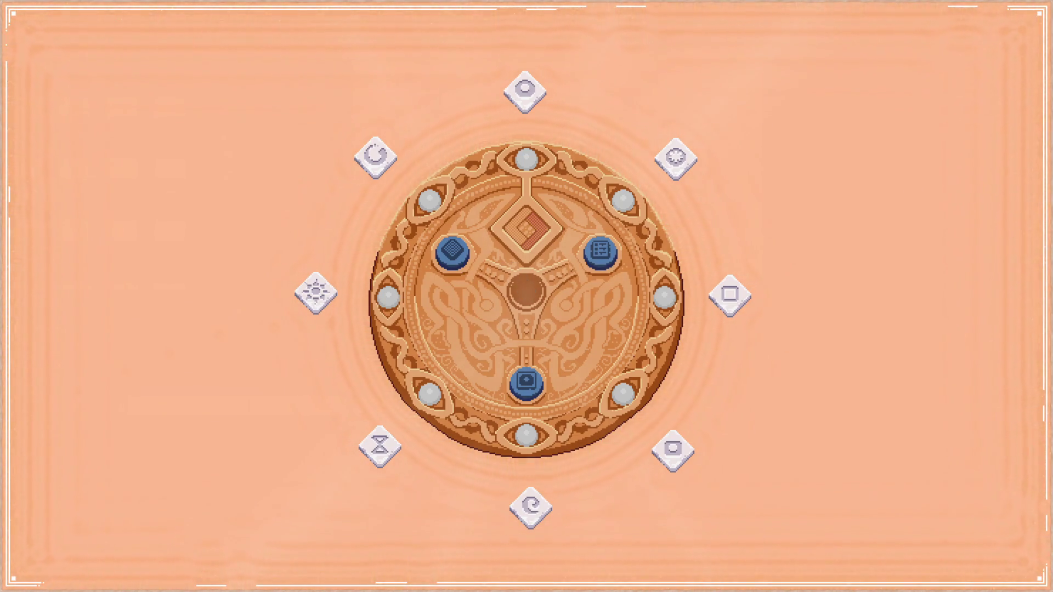
key("Left")
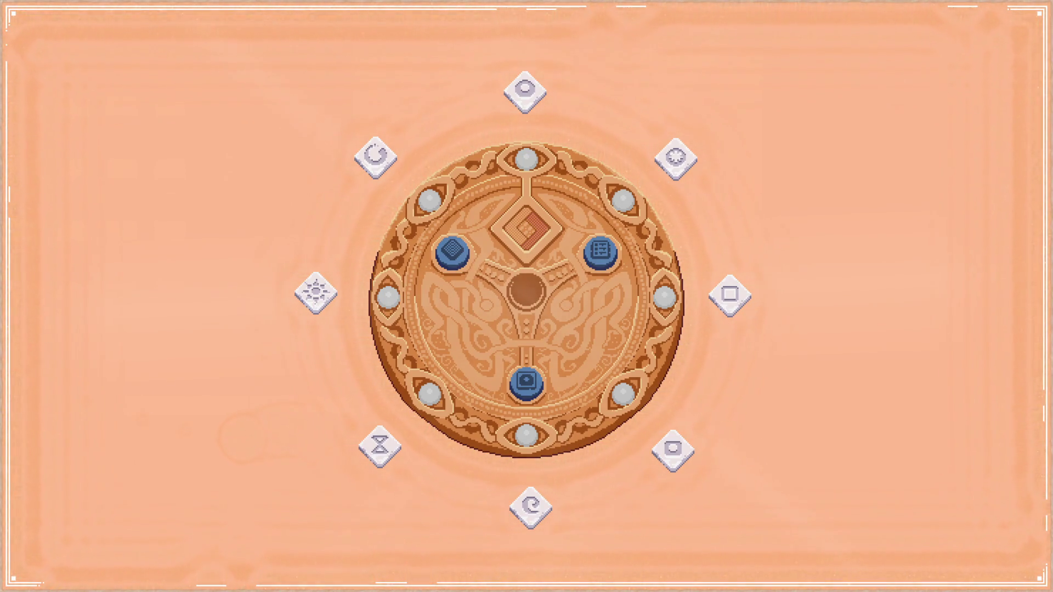
key("Left")
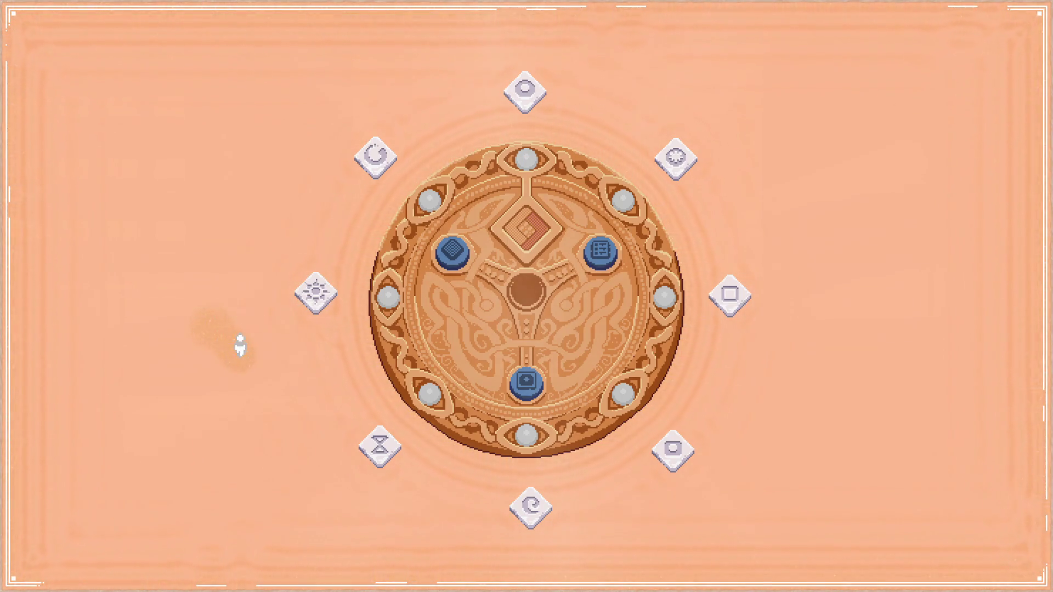
key("ctrl+alt+space")
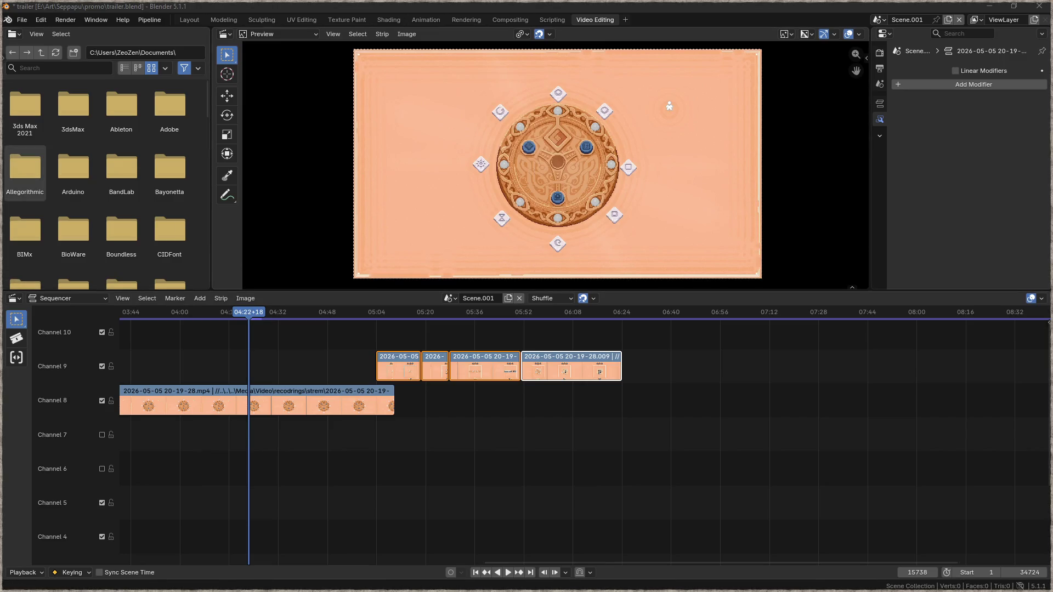
key("alt+Tab")
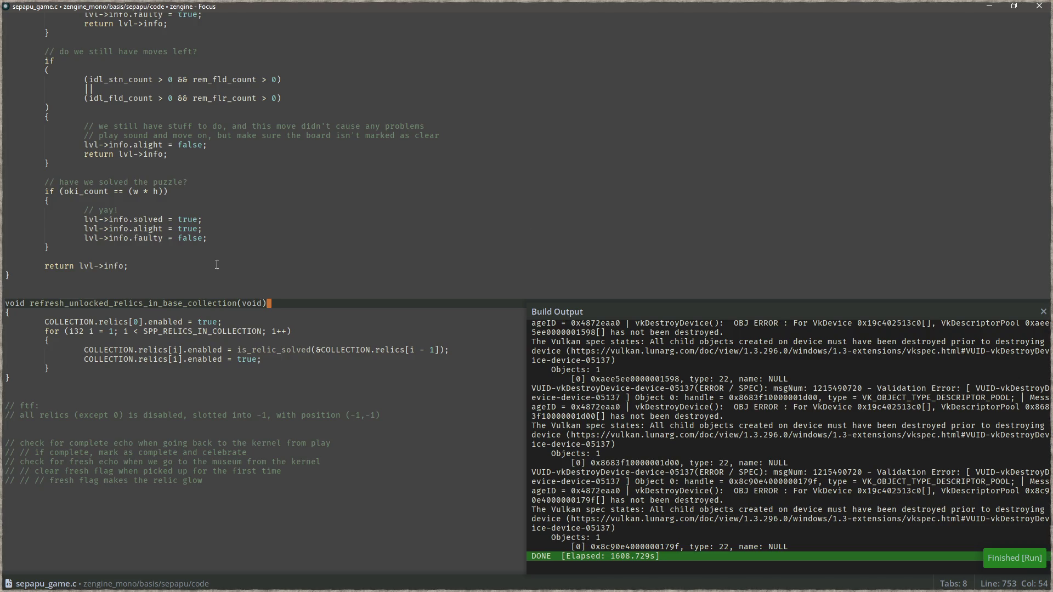
Step: Search all project files for '(1)' and jump to the SDL_GetCurrentDisplayMode(1) line in sepapu.c
scroll(236, 260, "up", 20)
left_click(412, 218)
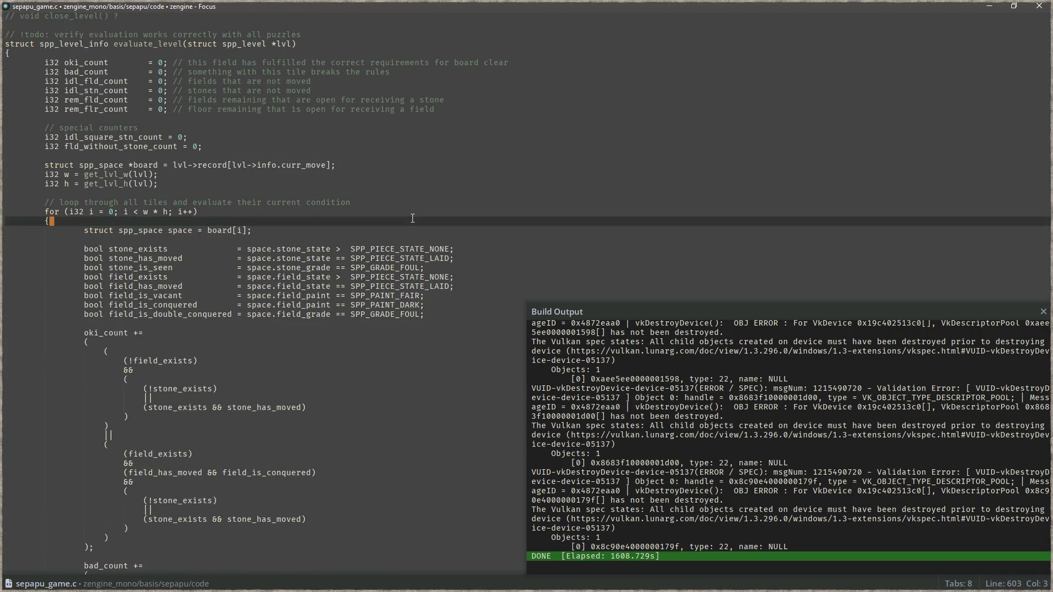
key("ctrl+shift+f")
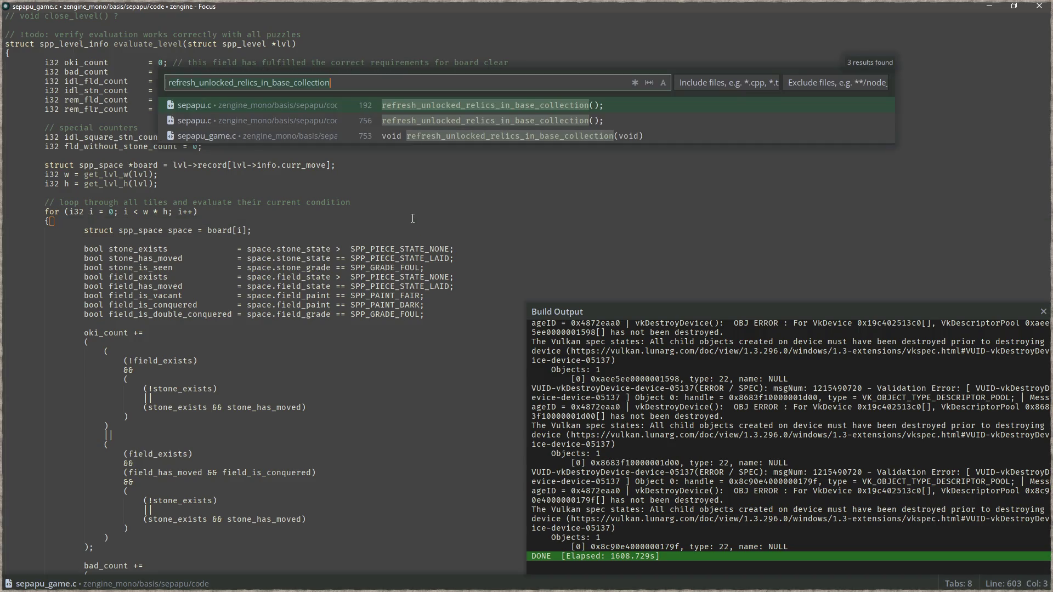
type("(1)")
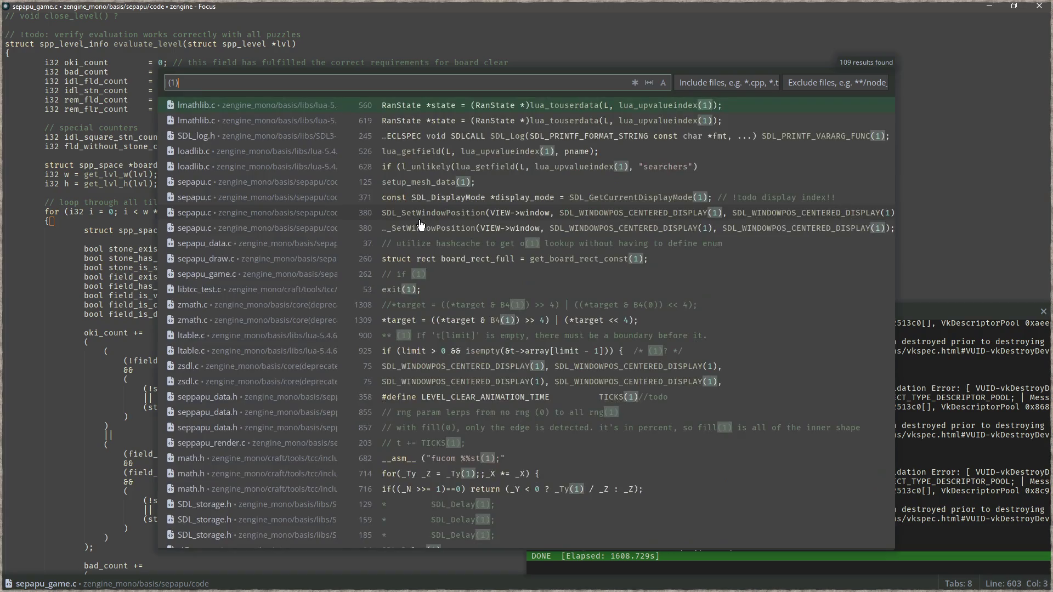
left_click(442, 197)
Step: Change the display index from 1 to 2 on line 371 and both window-position arguments
key("Left")
key("Escape")
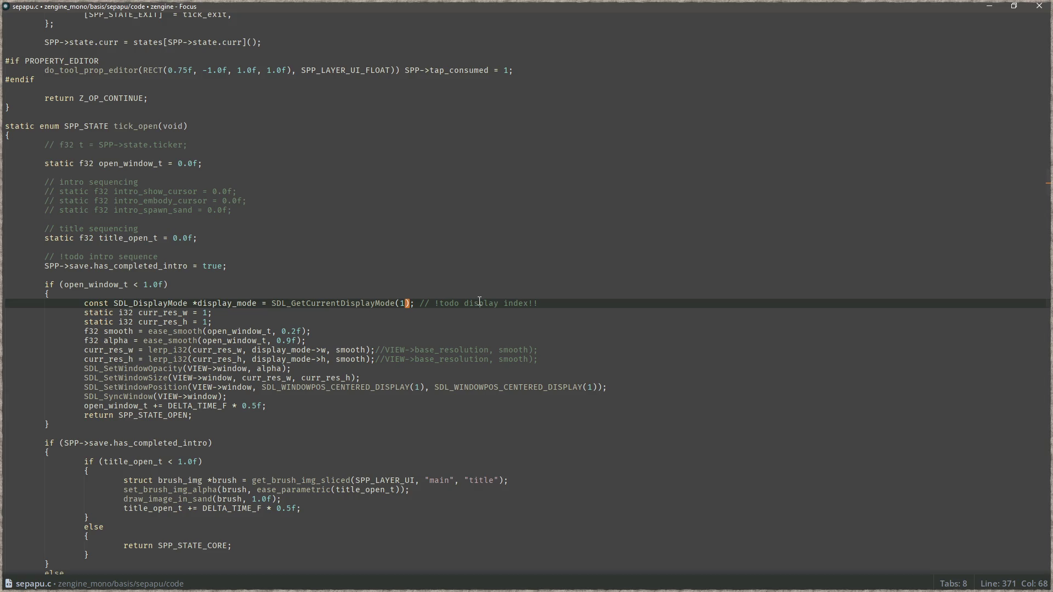
key("BackSpace")
type("2")
key("Down")
key("Down")
key("Down")
key("Up")
key("BackSpace")
type("2")
key("End")
key("Left")
key("Left")
key("Left")
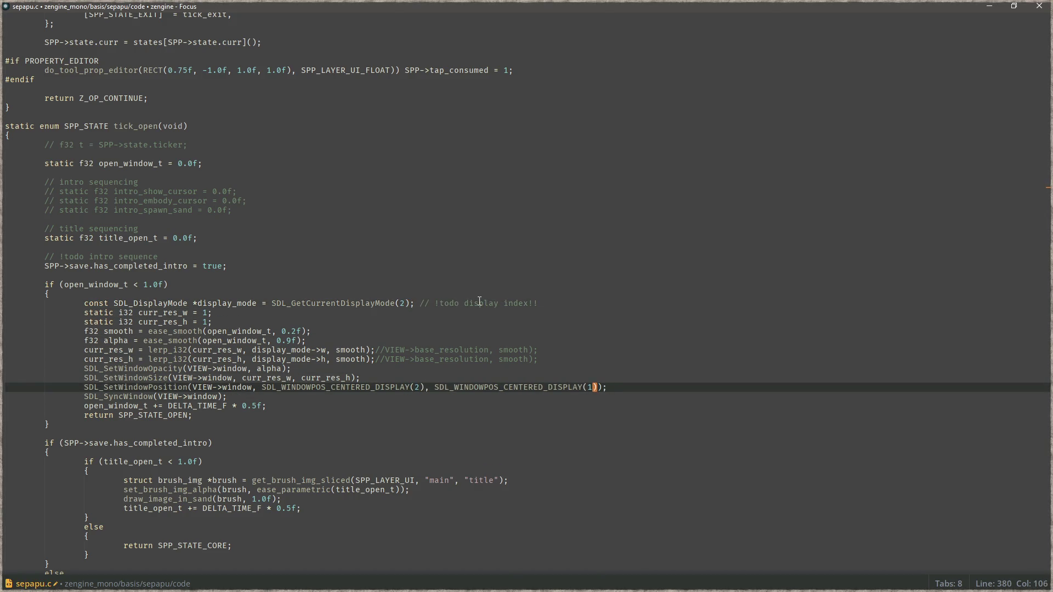
key("BackSpace")
type("2")
Step: Save sepapu.c and build and run the game with F5
left_click(543, 333)
key("ctrl+s")
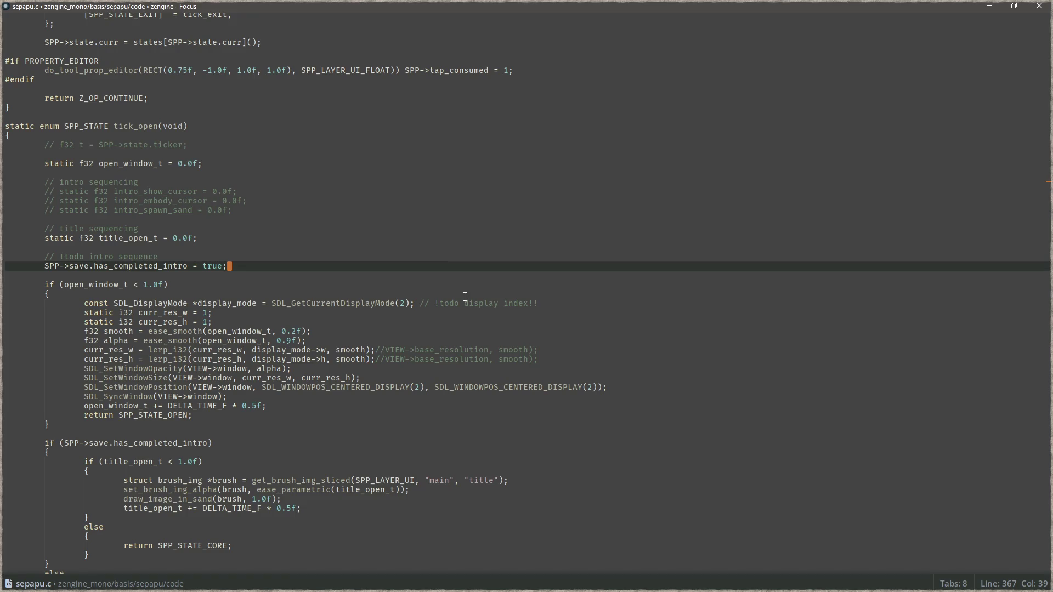
left_click(491, 253)
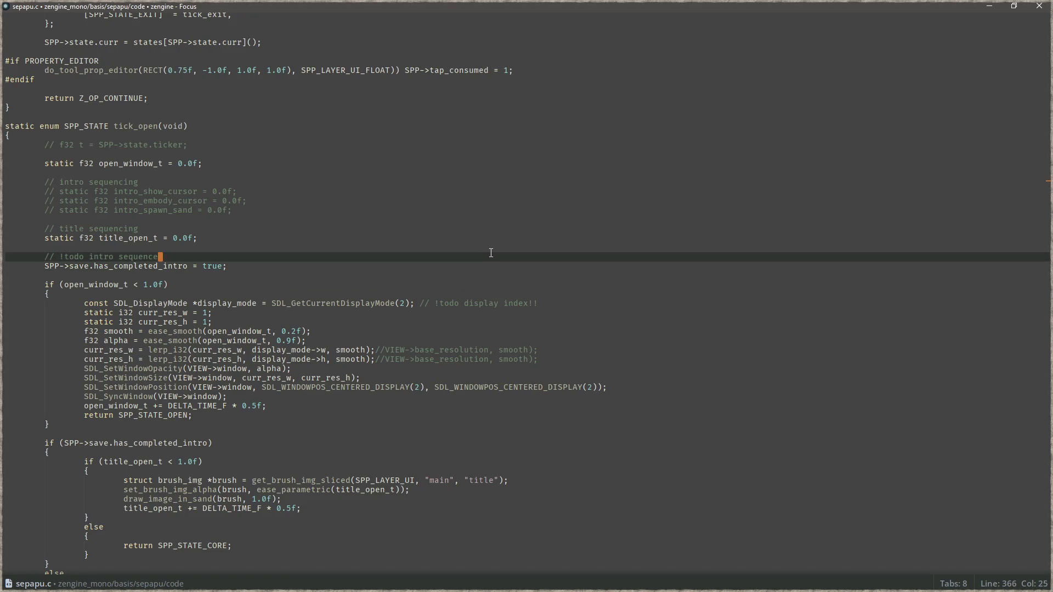
key("F5")
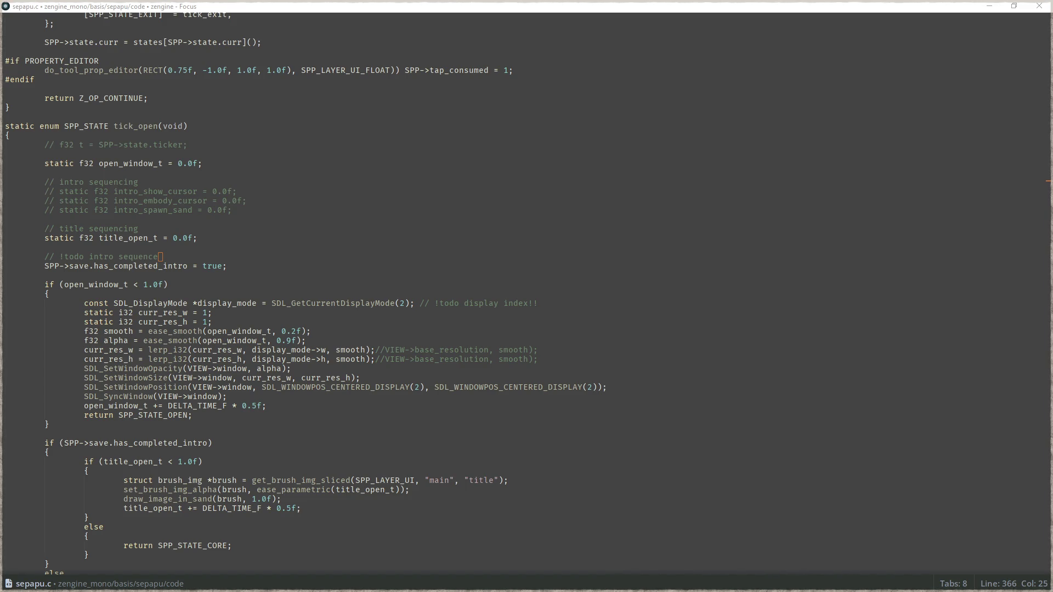
left_click(481, 361)
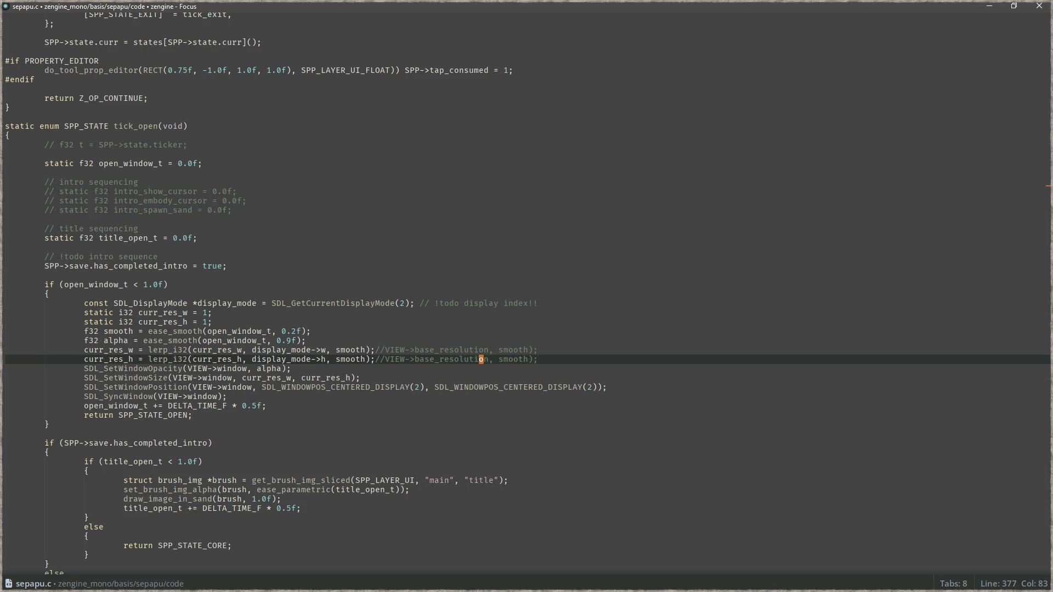
key("alt+Tab")
scroll(249, 511, "down", 5)
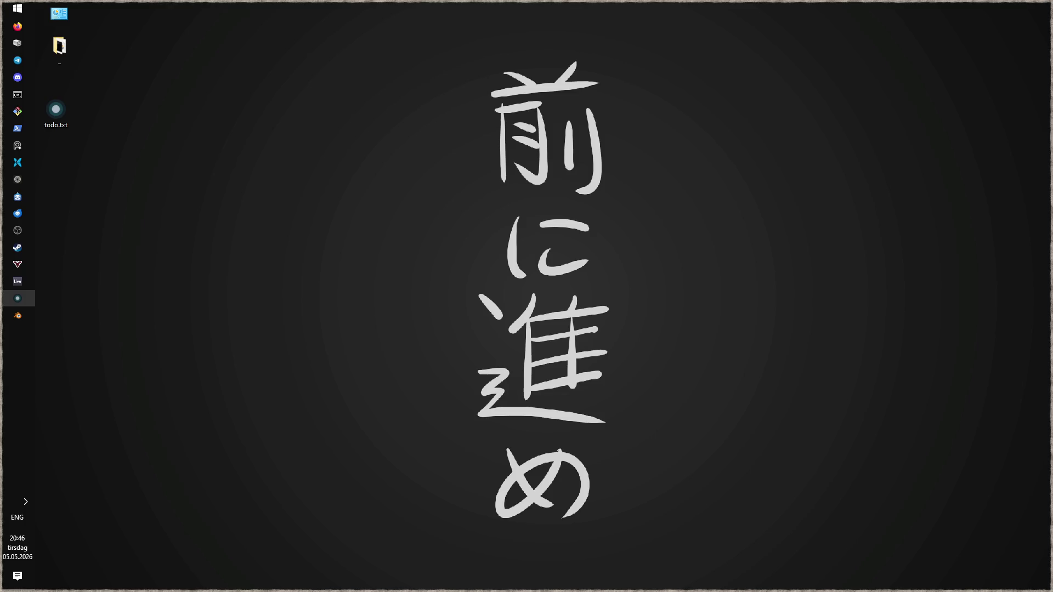
Step: In the relaunched game, enter the centre puzzle, make and undo a move, exit to the hub, then close it
left_click(18, 299)
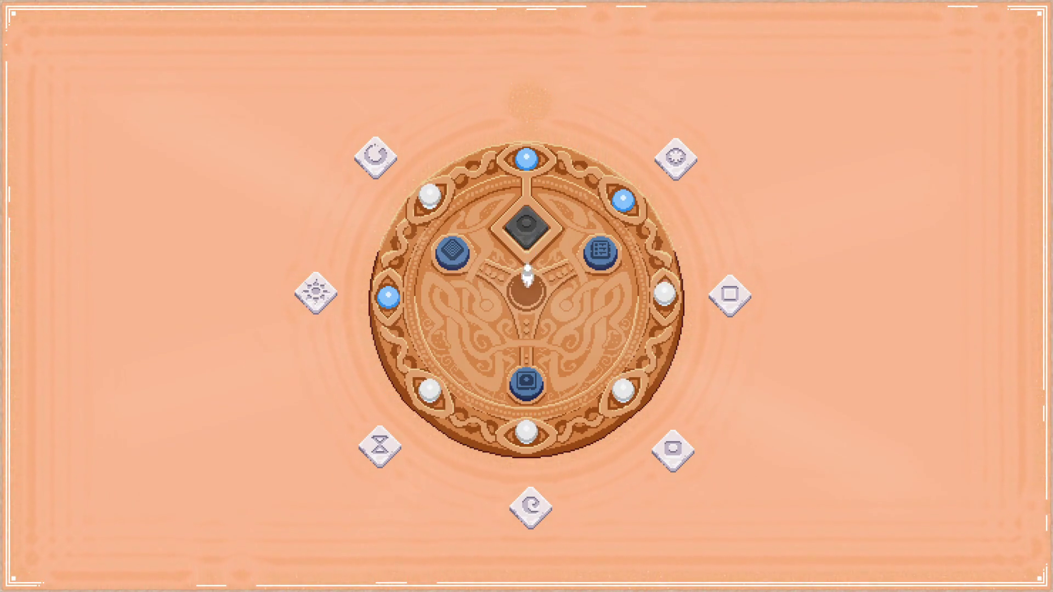
key("Down")
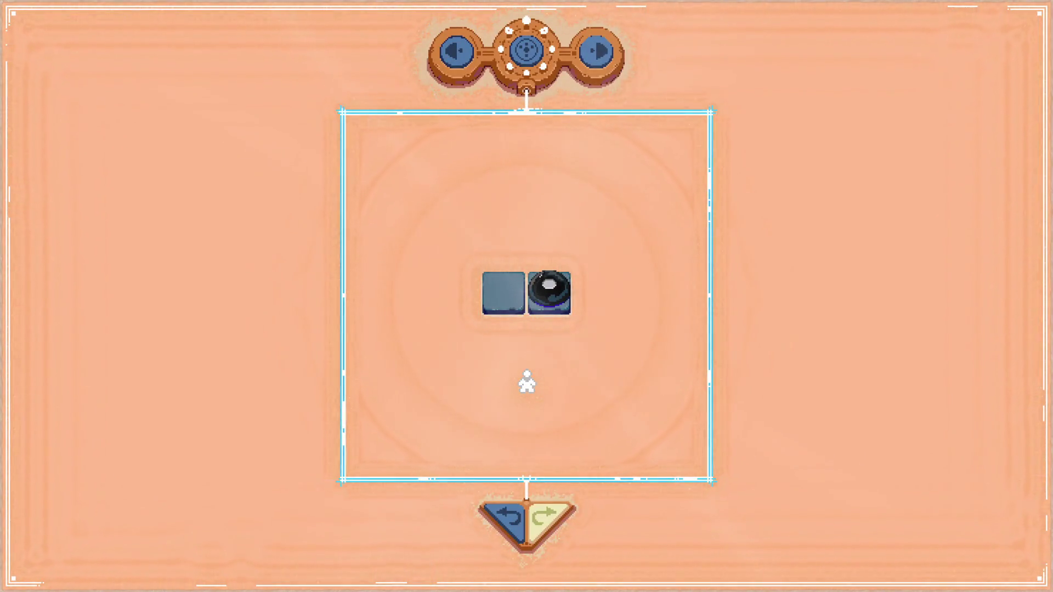
key("Up")
key("Down")
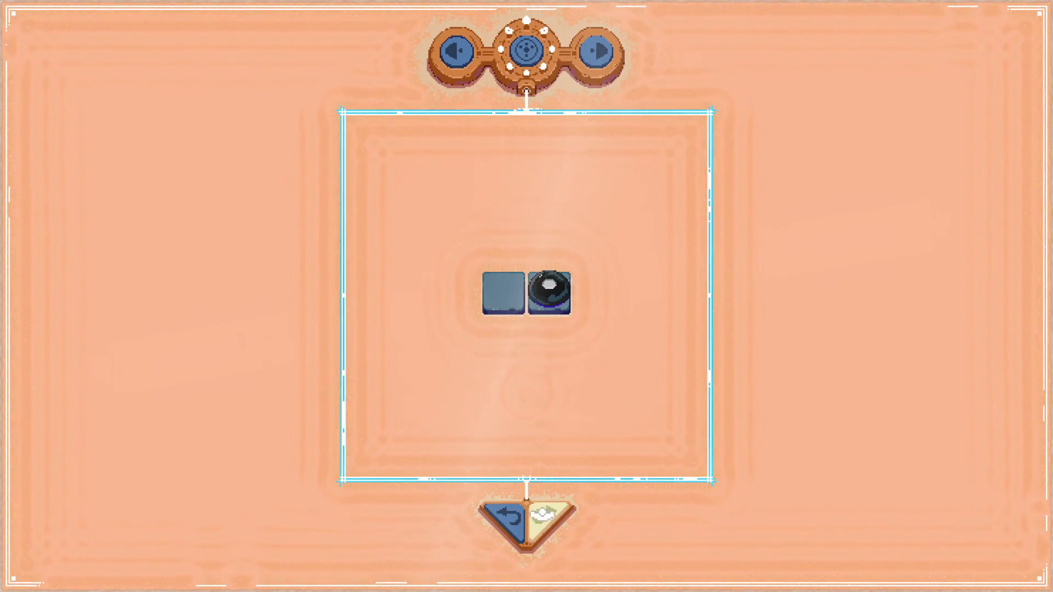
key("Escape")
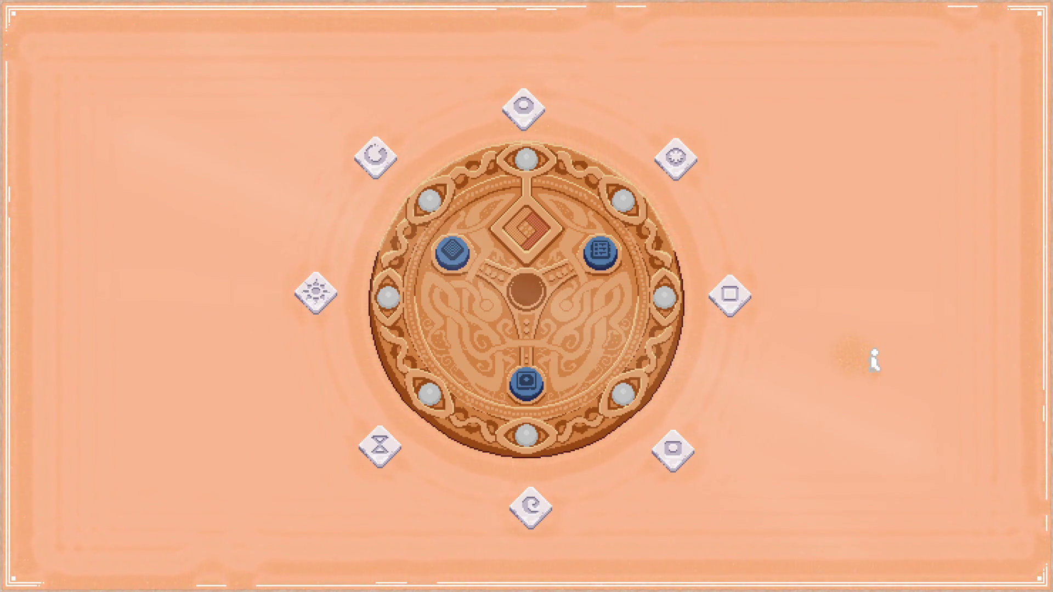
key("alt+F4")
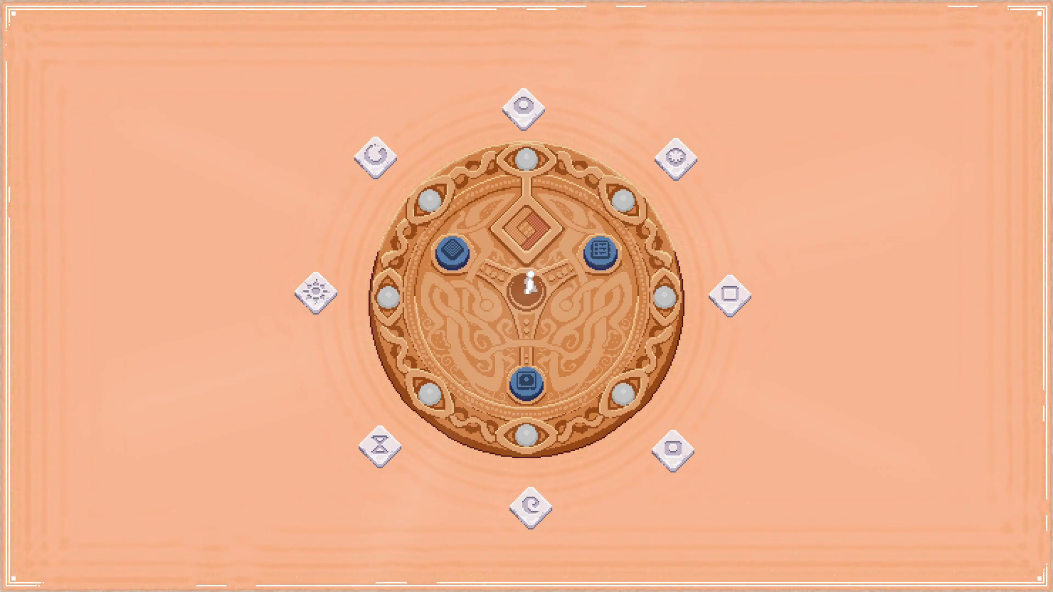
Step: Place the diamond rune in the centre slot, turn the bottom dial, and move the orb to the right tile
left_click_drag(527, 159, 527, 233)
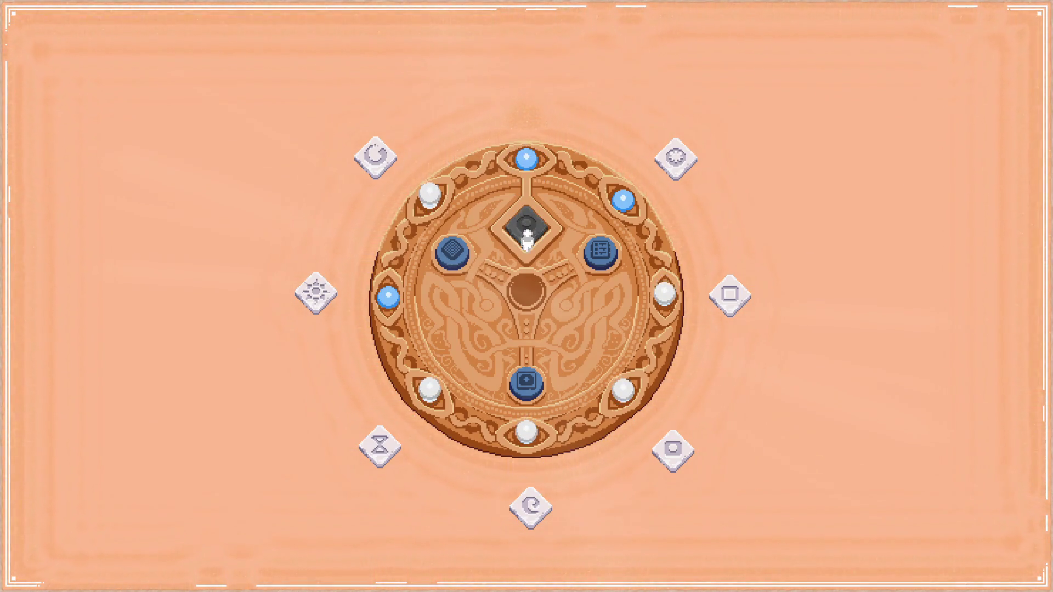
left_click(525, 381)
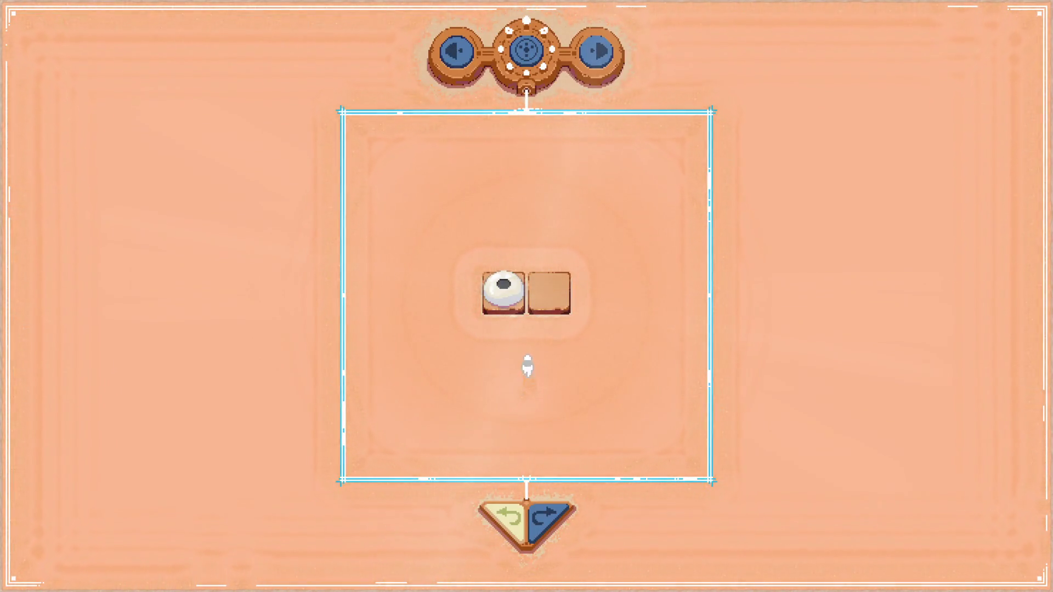
mouse_move(505, 296)
left_mouse_down()
mouse_move(508, 285)
mouse_move(547, 292)
left_mouse_up()
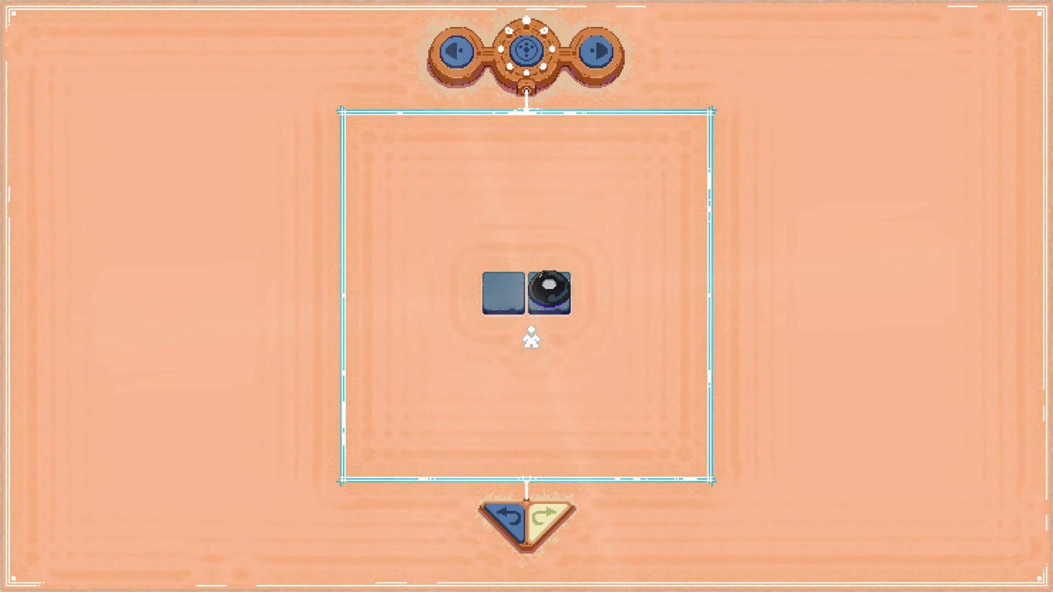
key("super+d")
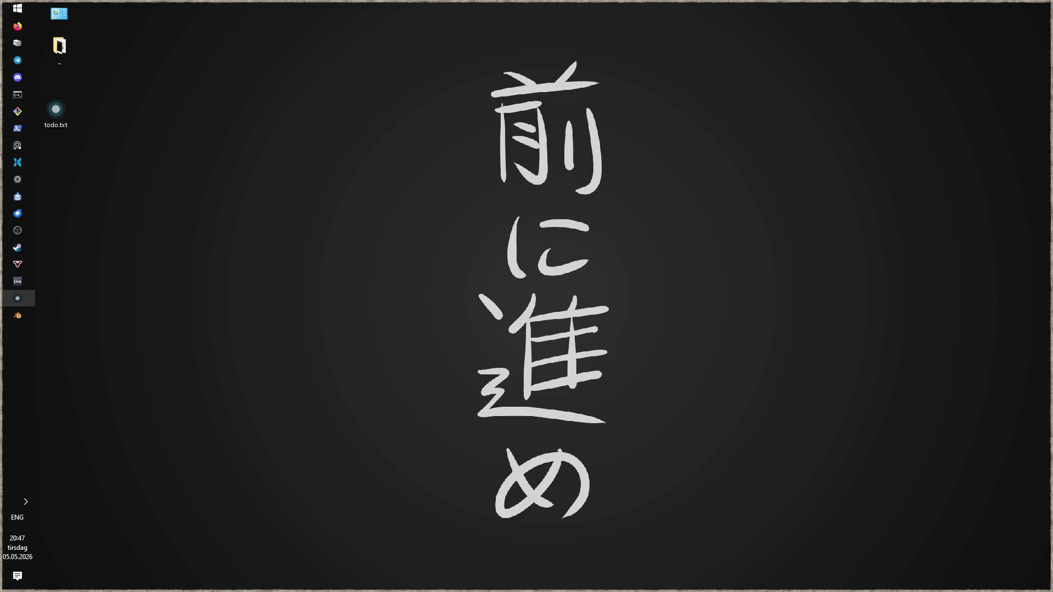
Step: Make the 'right monitor' source visible in OBS's screens group
mouse_move(20, 250)
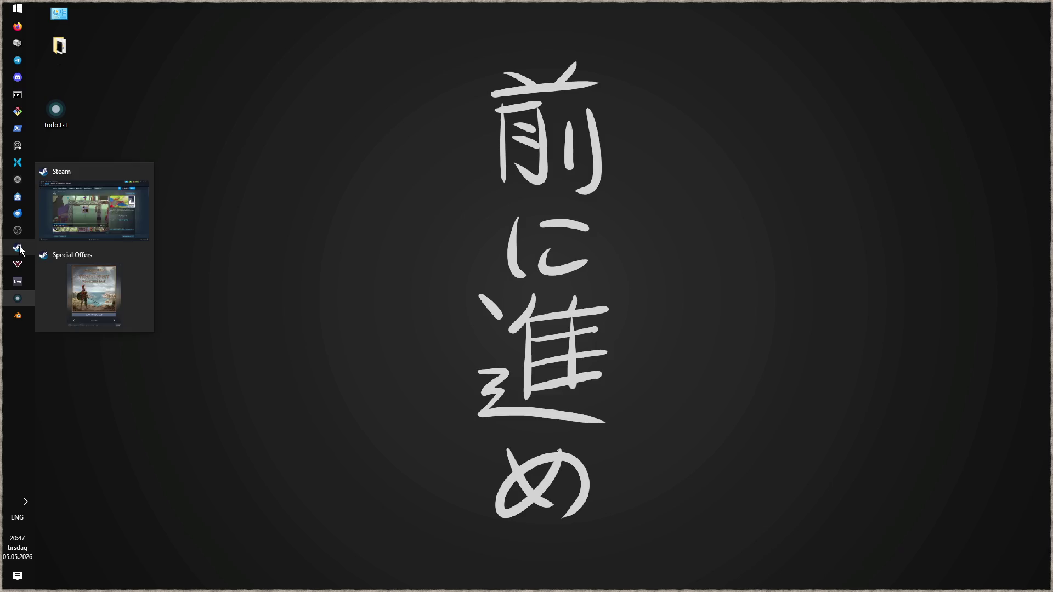
left_click(18, 230)
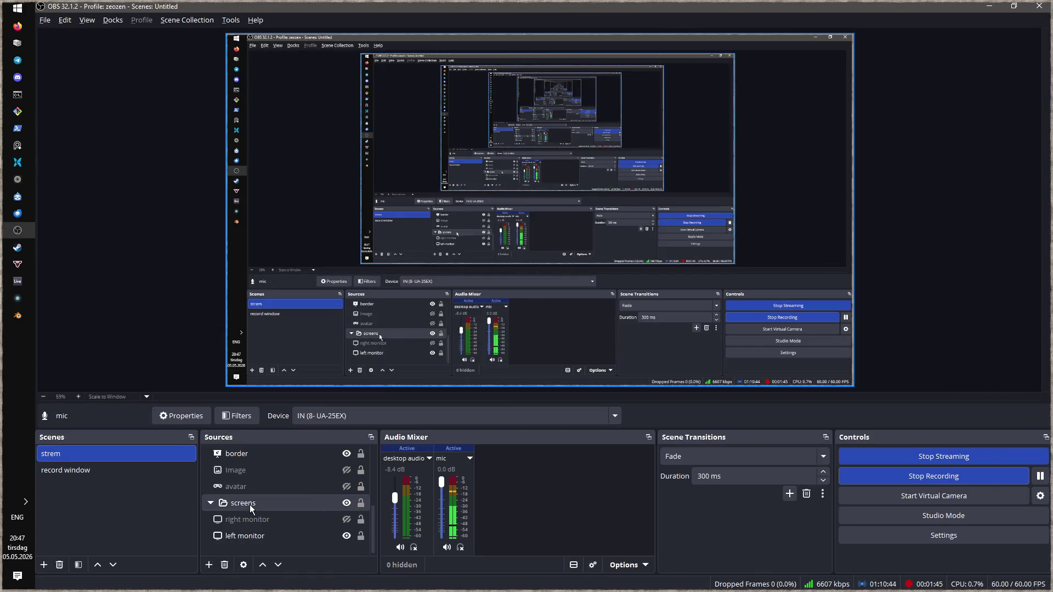
left_click(347, 519)
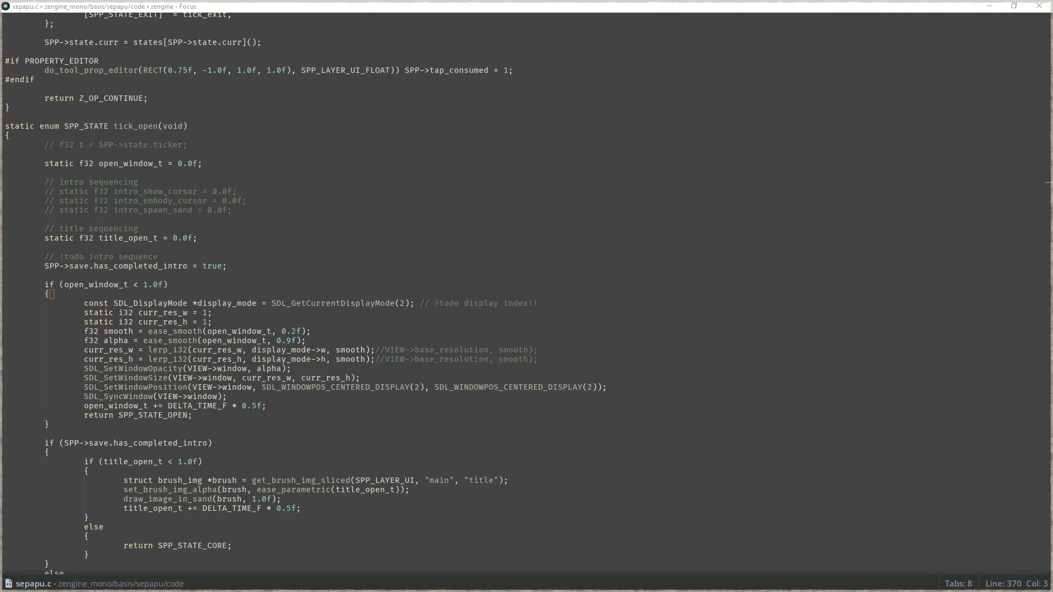
Step: Review the window setup lines in sepapu.c, from curr_res_h to has_completed_intro
key("alt+Tab")
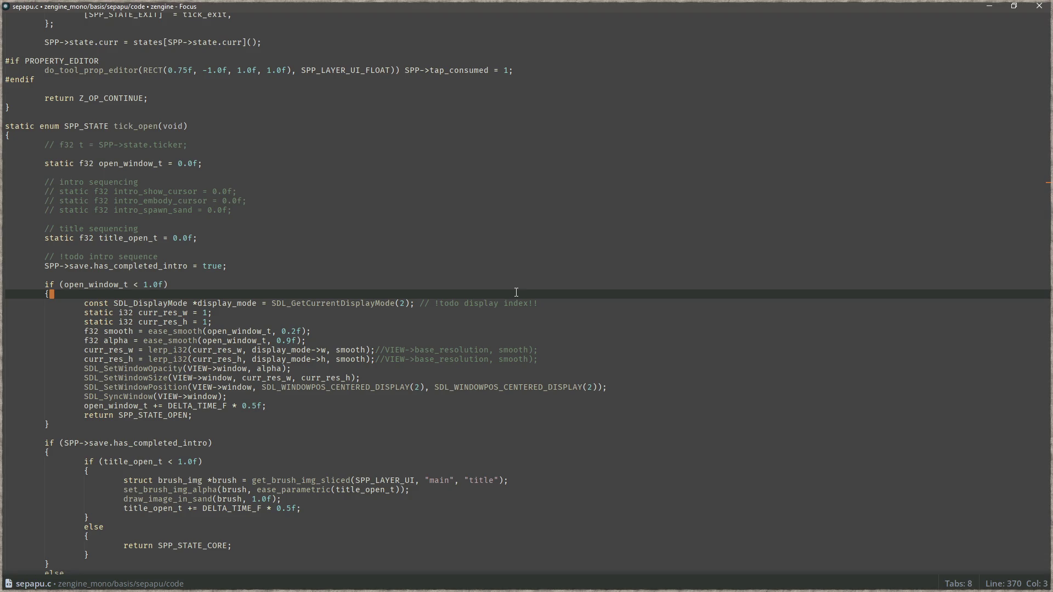
left_click(540, 352)
key("Down")
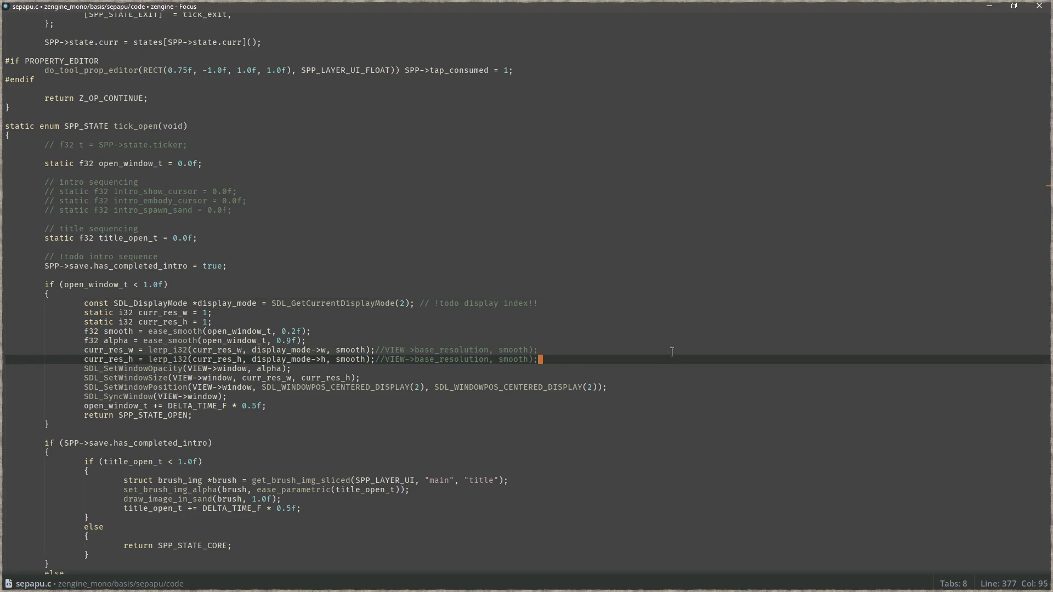
scroll(653, 359, "down", 9)
scroll(635, 328, "up", 12)
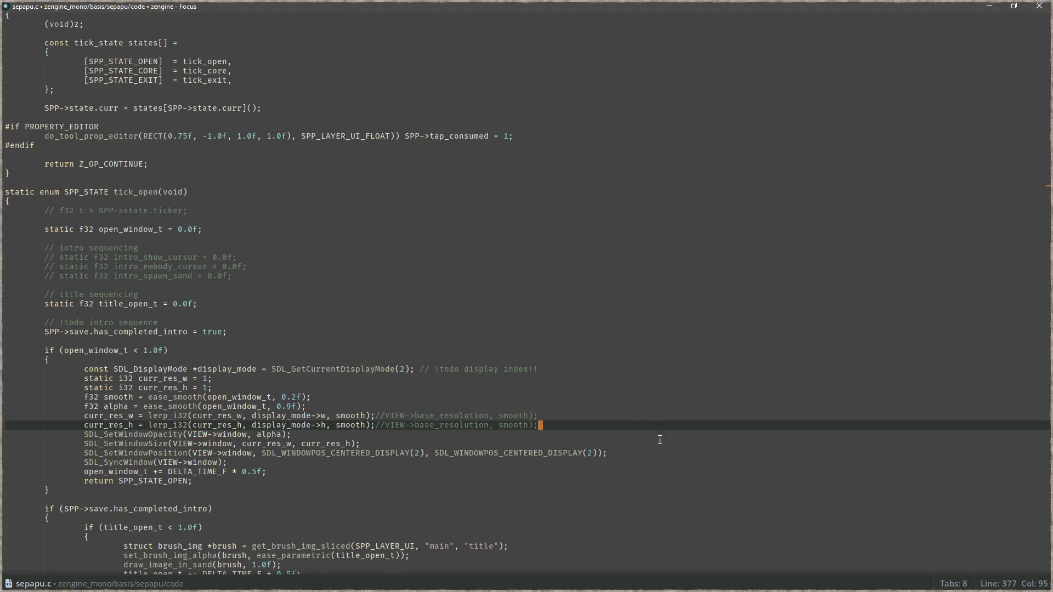
left_click(716, 462)
left_click(645, 433)
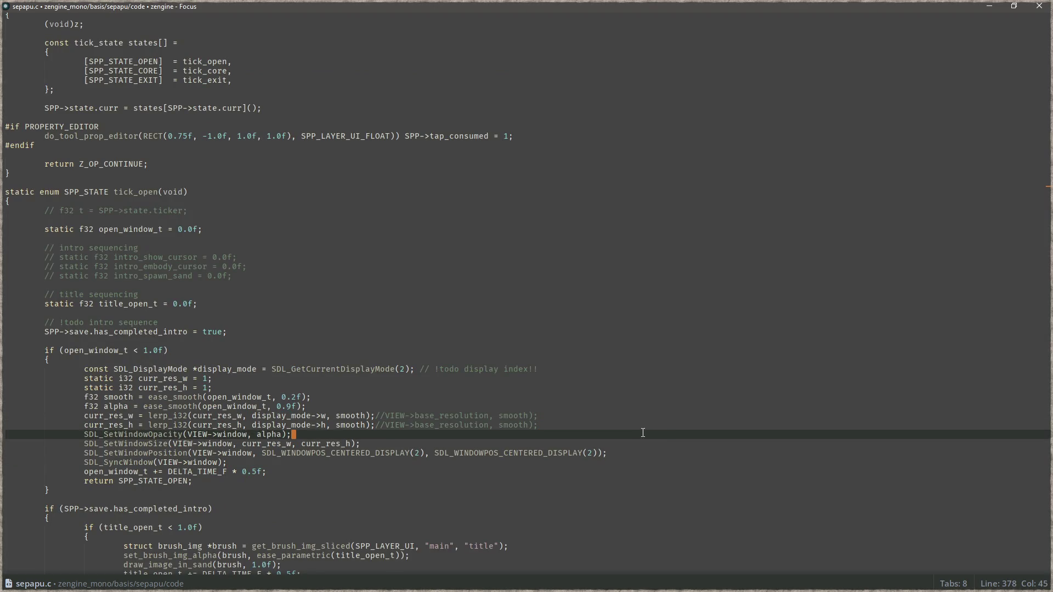
left_click(551, 328)
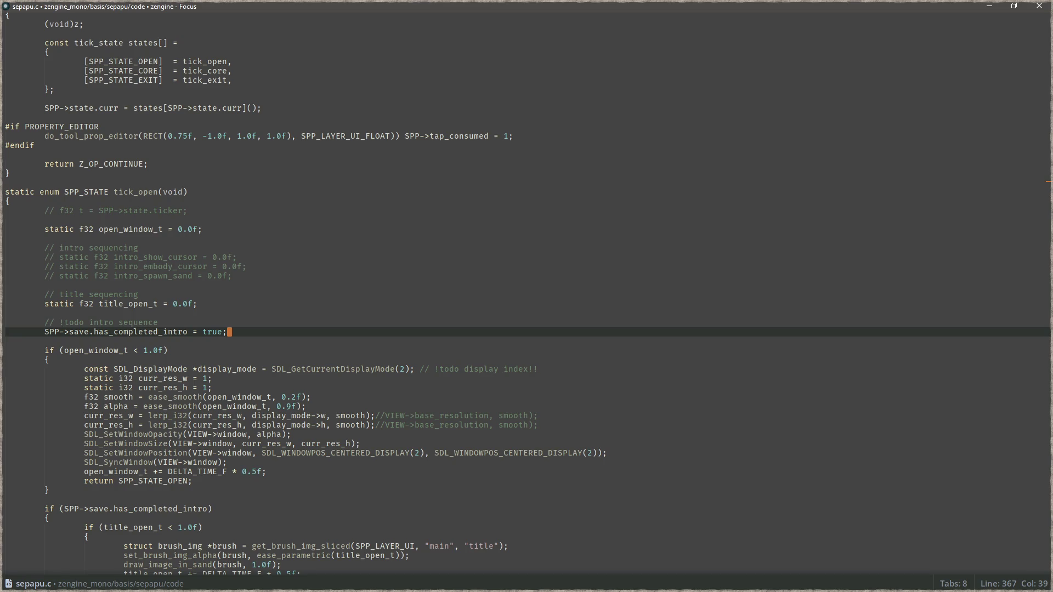
key("alt+Tab")
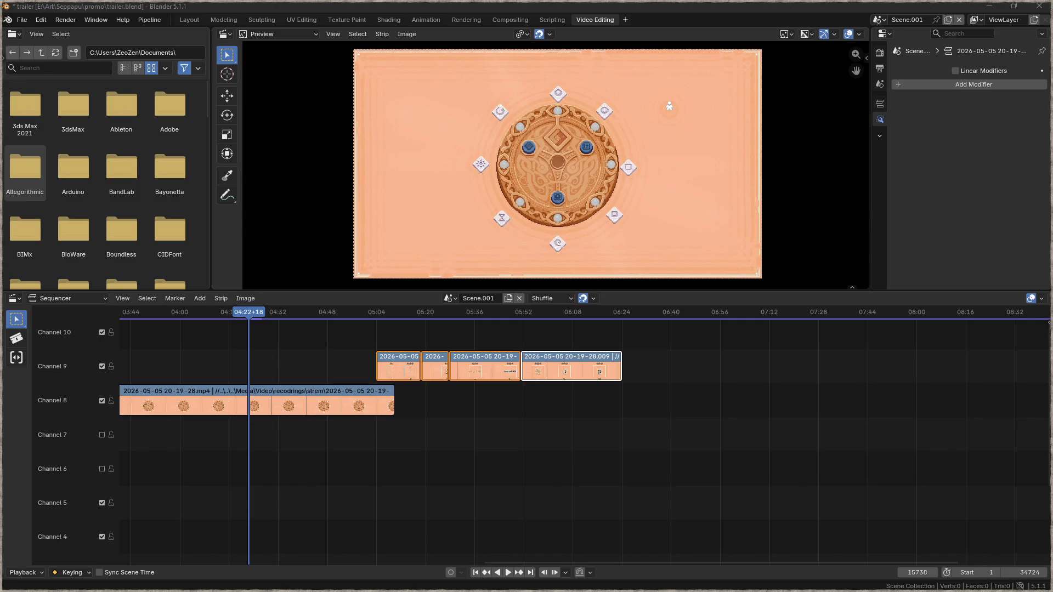
left_click_drag(719, 407, 716, 403)
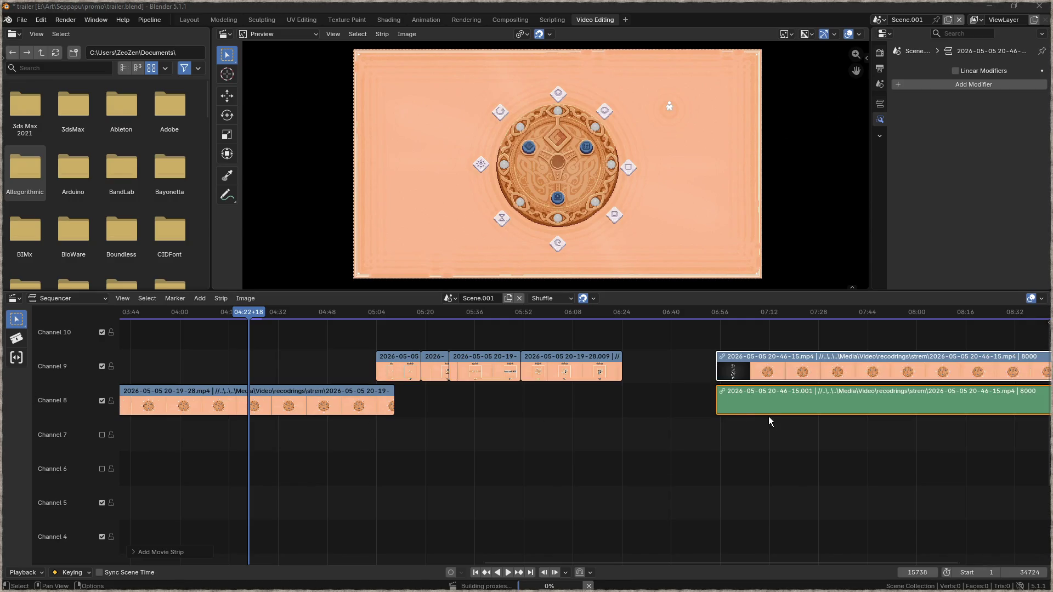
mouse_move(771, 443)
middle_mouse_down()
mouse_move(459, 445)
mouse_move(468, 449)
middle_mouse_up()
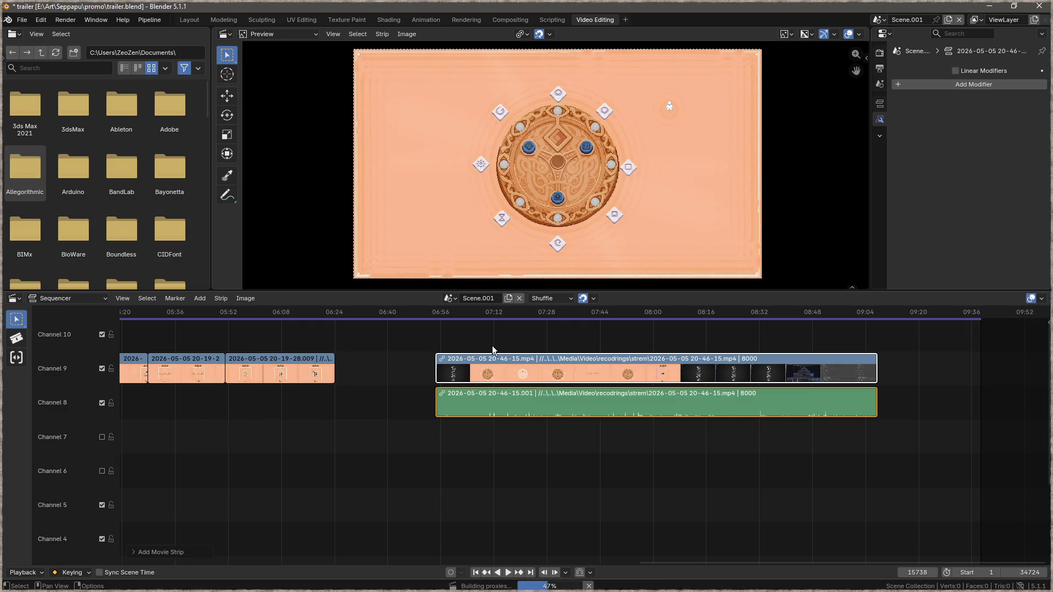
Step: Cut the new recording's video and audio at 07:34+56, delete the earlier parts, then open Twitch
mouse_move(469, 311)
left_mouse_down()
mouse_move(584, 322)
mouse_move(570, 324)
left_mouse_up()
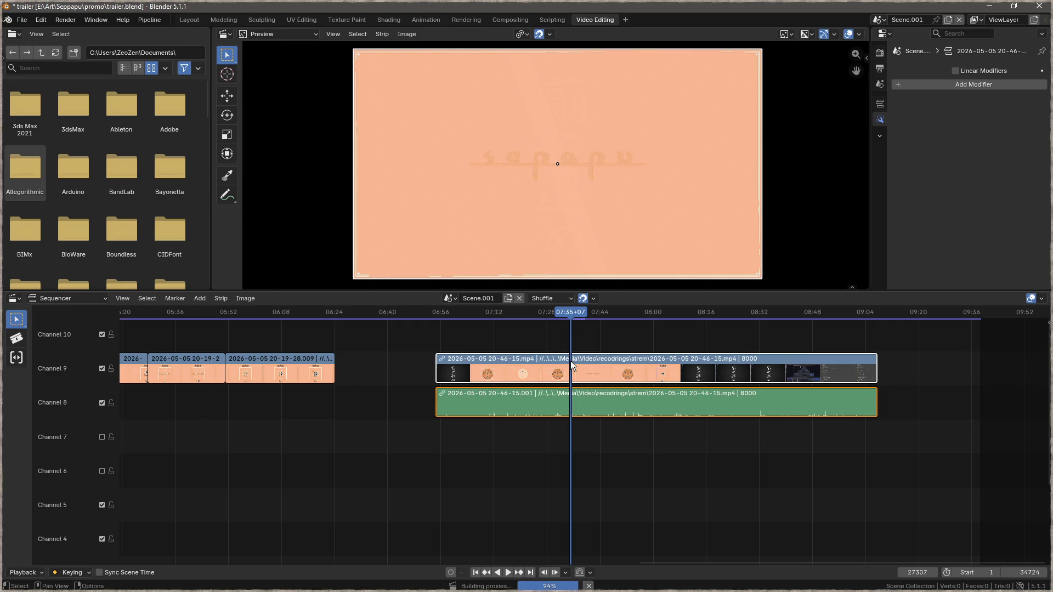
scroll(571, 361, "left", 1, "ctrl")
scroll(591, 356, "up", 1)
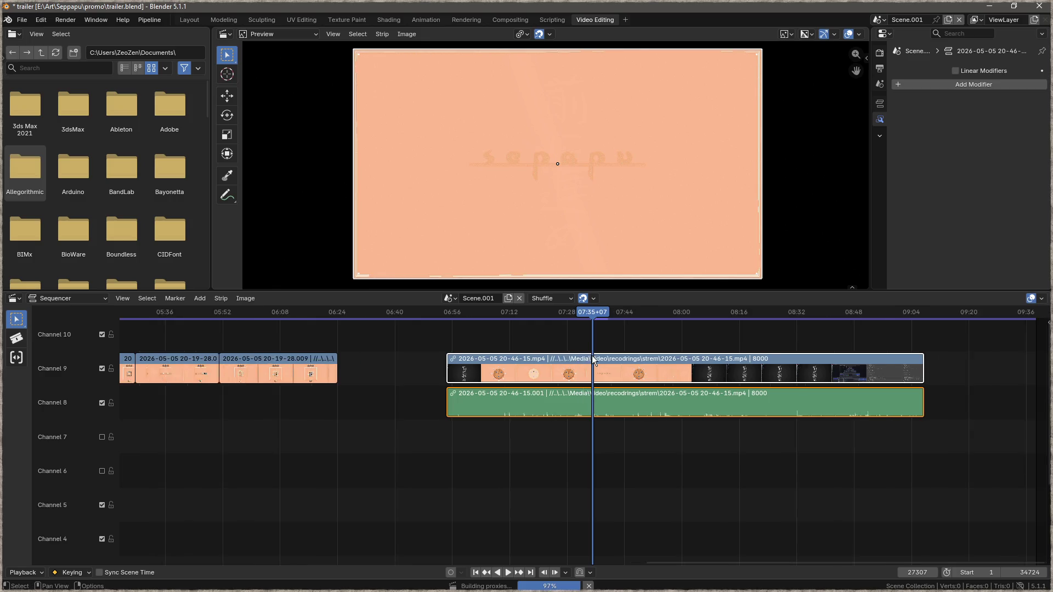
scroll(592, 355, "up", 10)
scroll(598, 358, "up", 6)
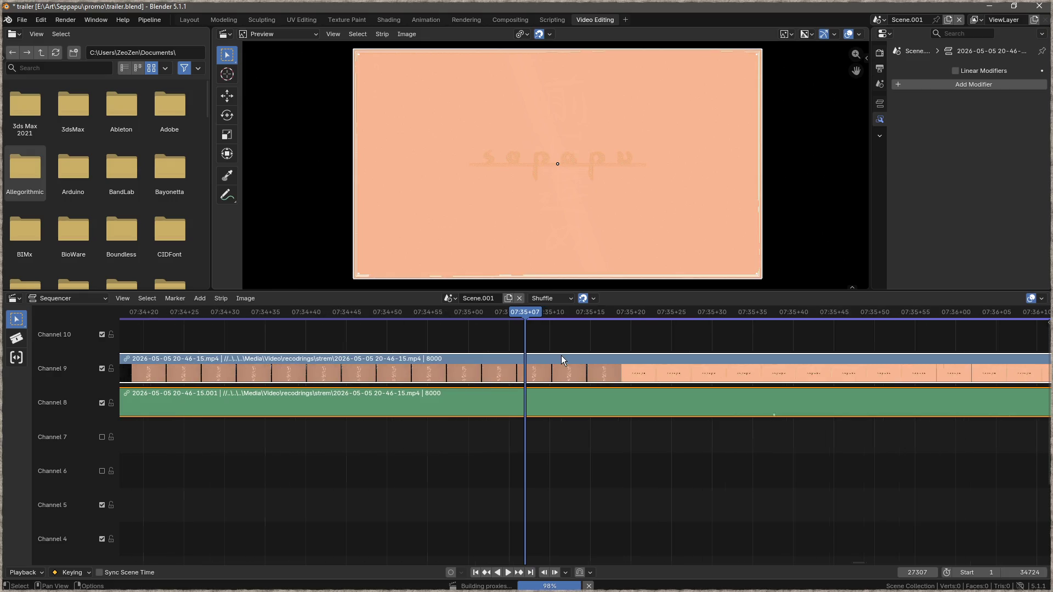
scroll(561, 355, "down", 1)
mouse_move(537, 314)
left_mouse_down()
mouse_move(620, 320)
mouse_move(453, 322)
left_mouse_up()
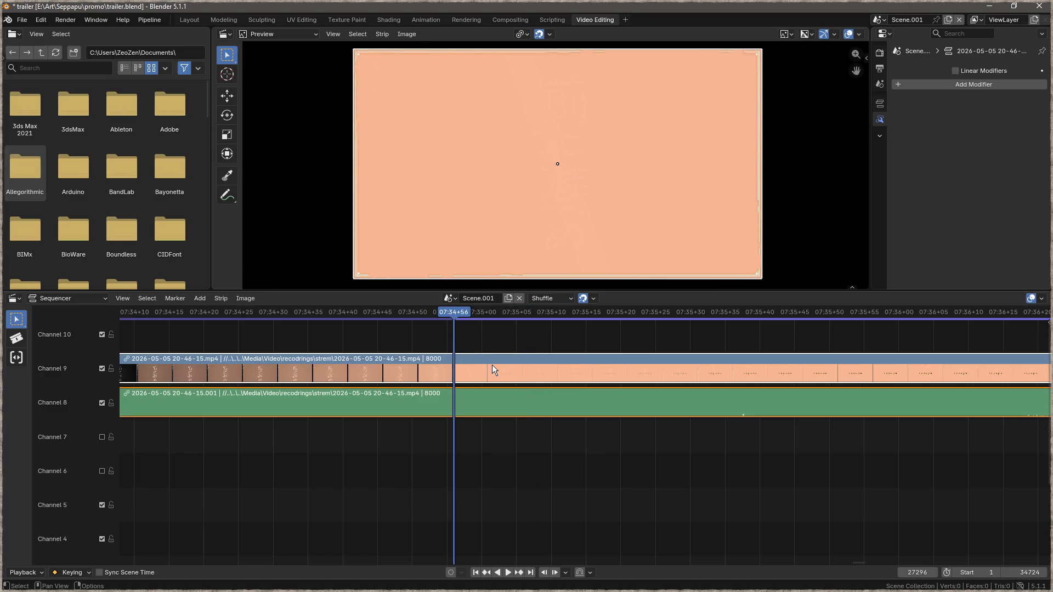
key("ctrl+k")
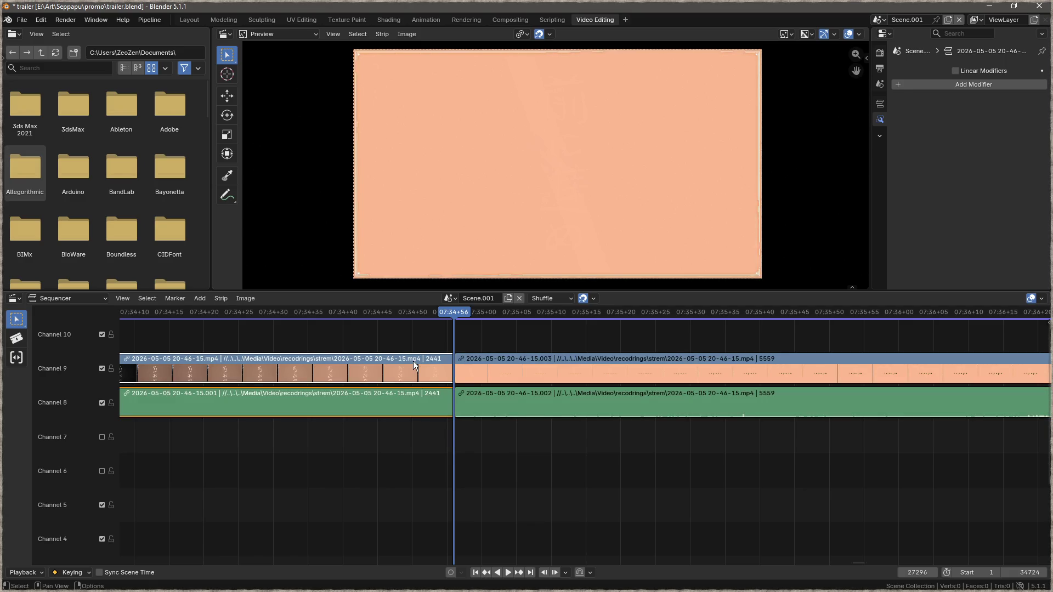
key("Delete")
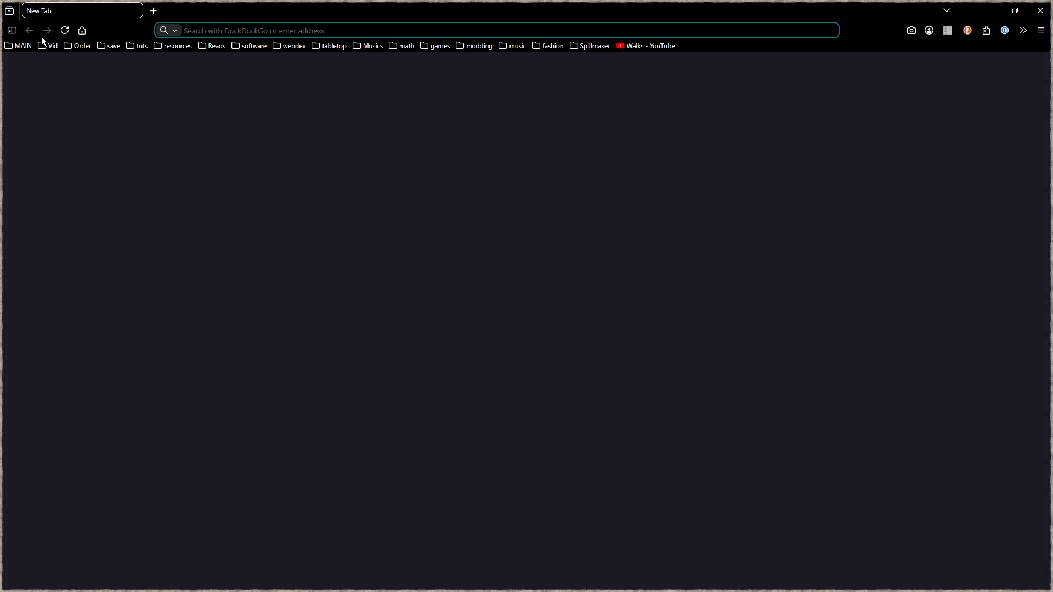
left_click(48, 46)
left_click(61, 72)
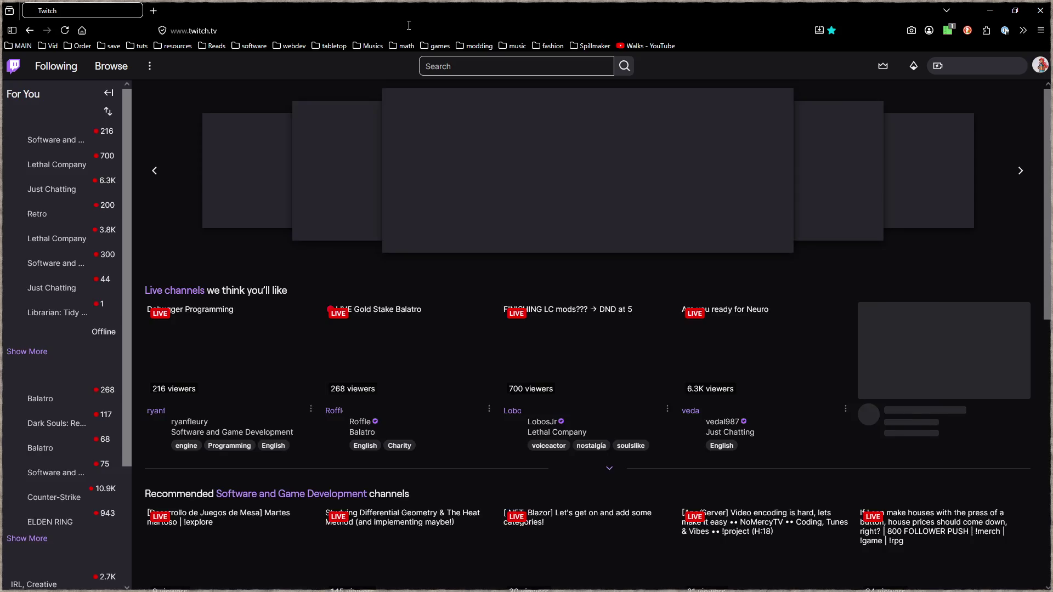
Step: Load sonauto.ai and turn off uMatrix script blocking for the site
left_click(406, 32)
type("sonaut")
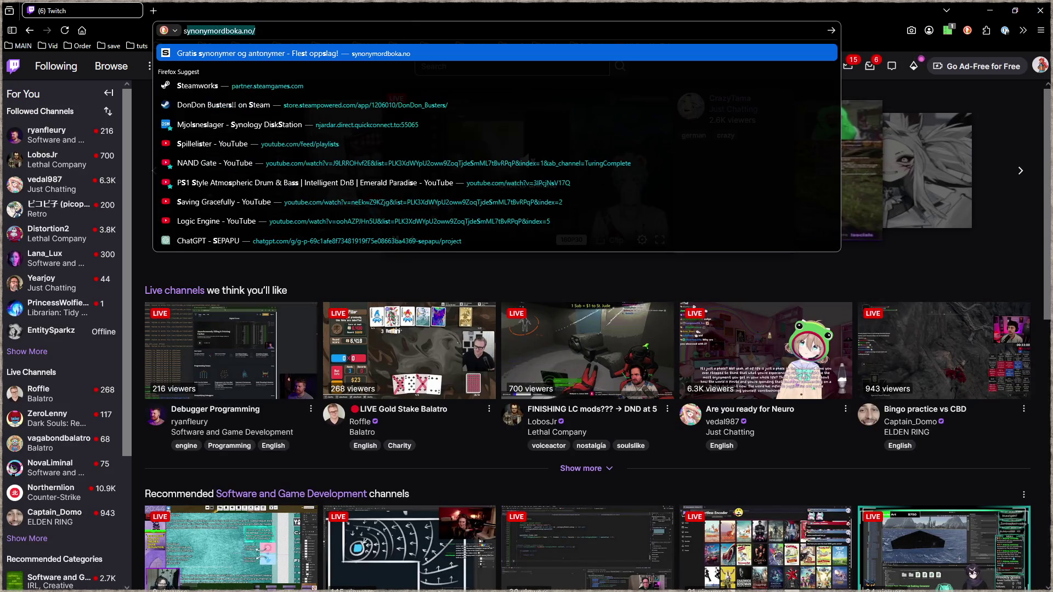
type("o")
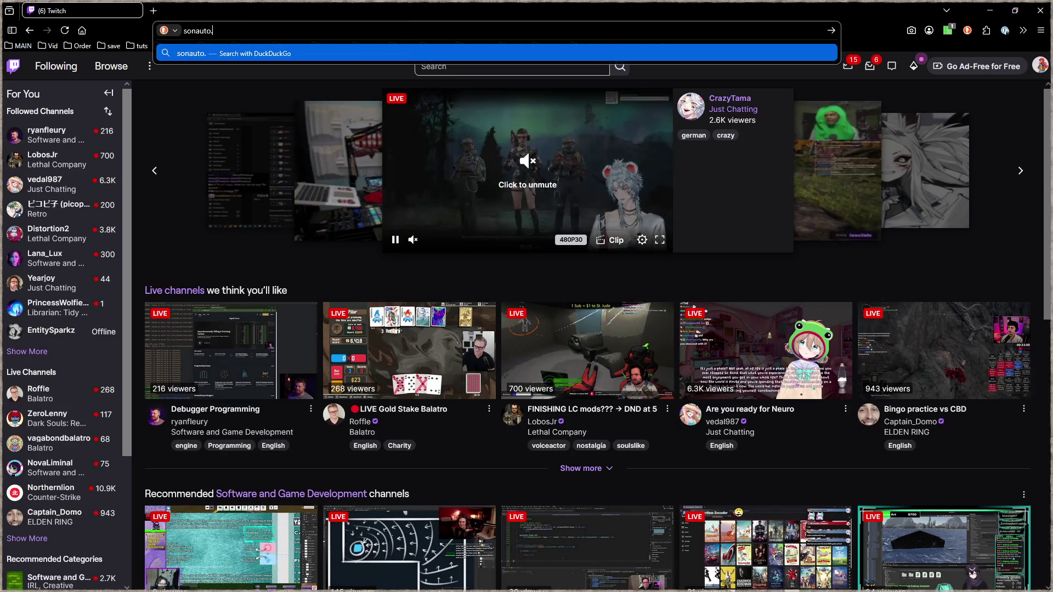
key("Return")
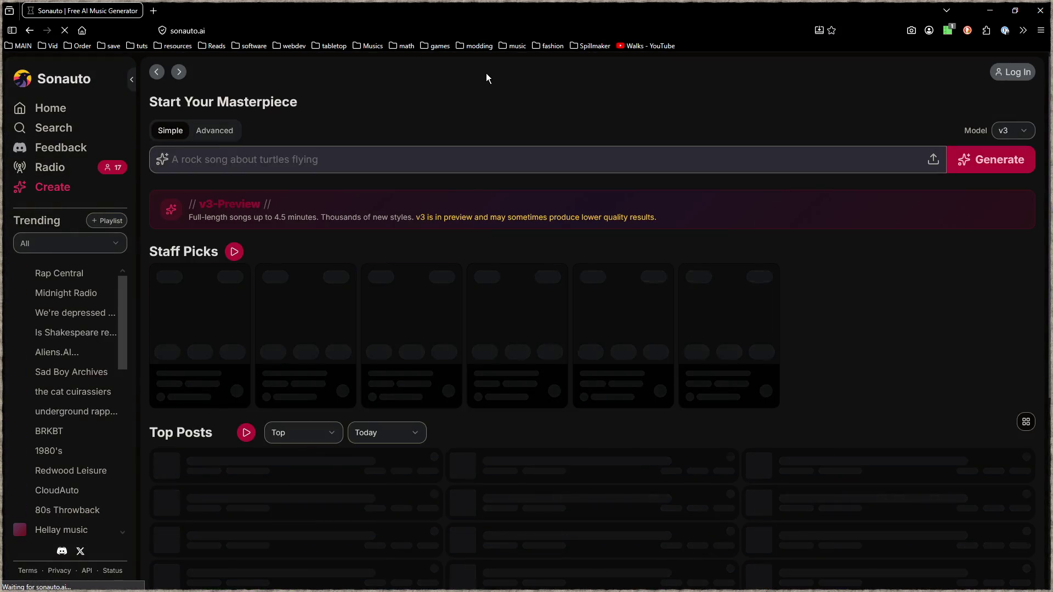
left_click(949, 33)
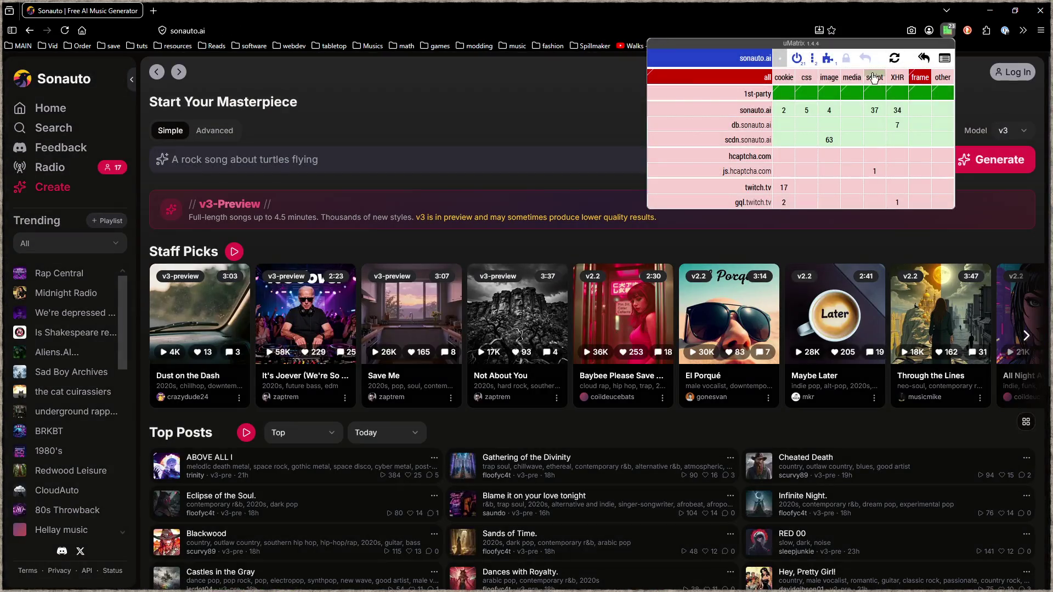
left_click(796, 58)
left_click(895, 58)
left_click(648, 6)
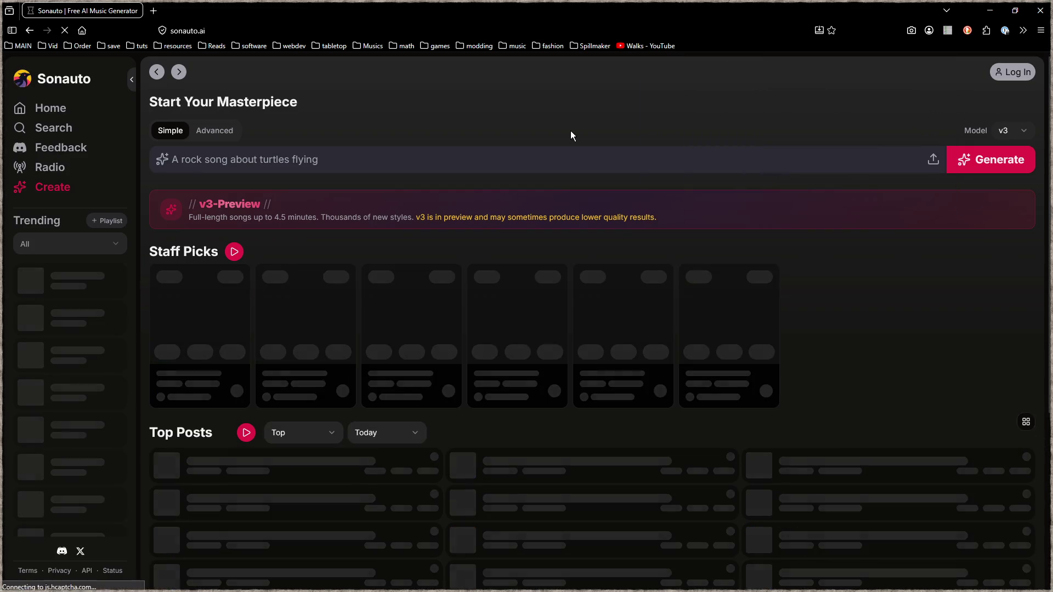
Step: Log in to Sonauto from Create using a Google account and confirm access
left_click(55, 188)
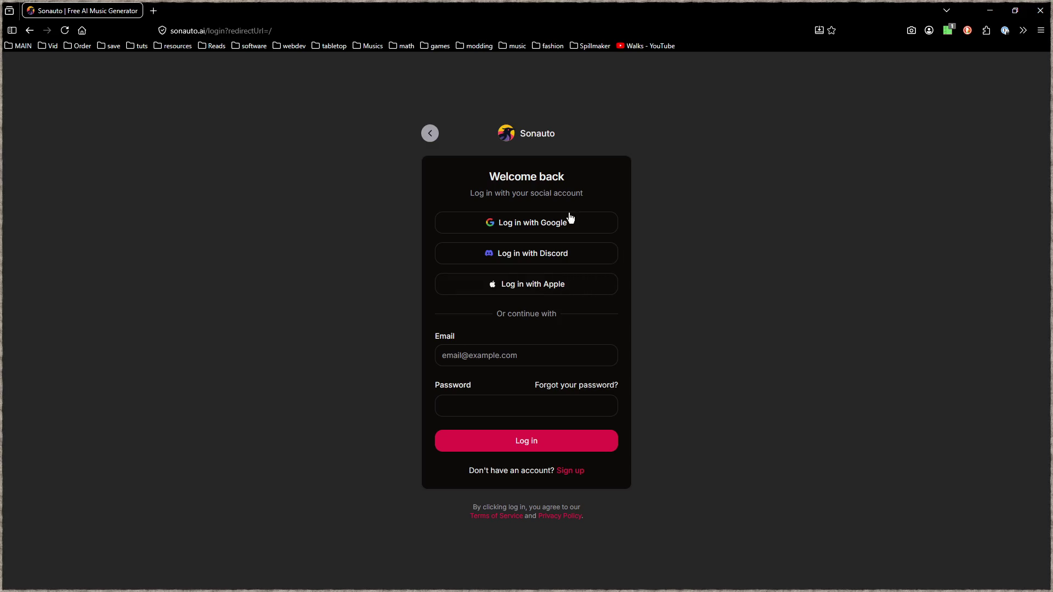
left_click(543, 222)
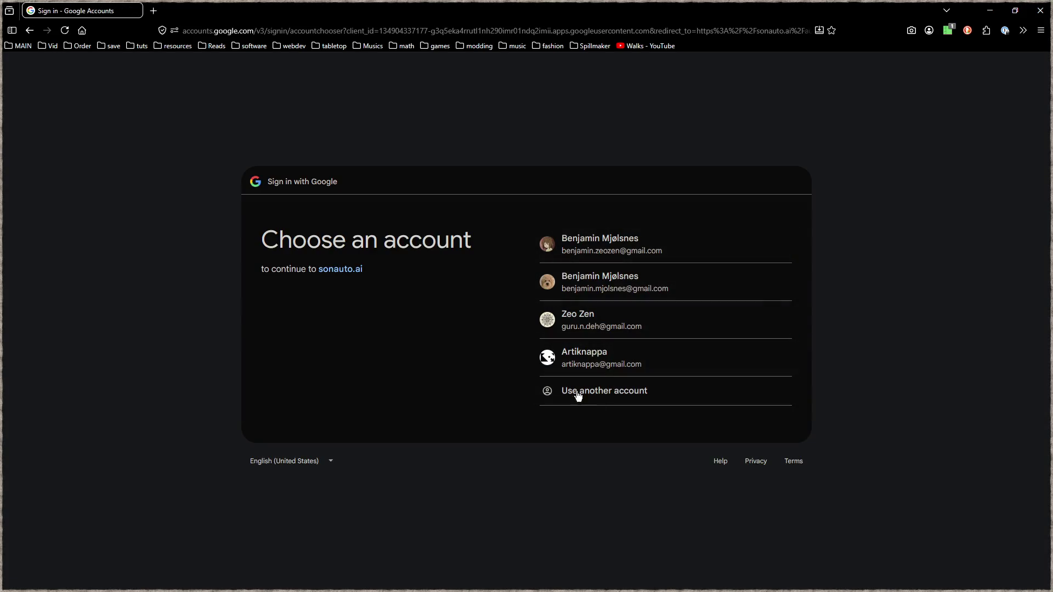
left_click(606, 332)
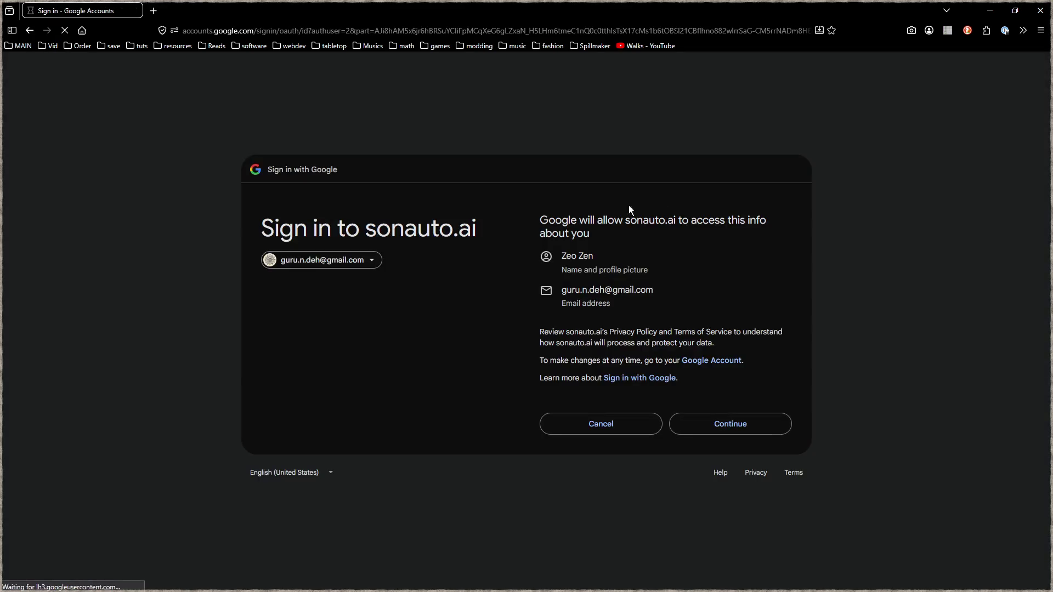
left_click(721, 425)
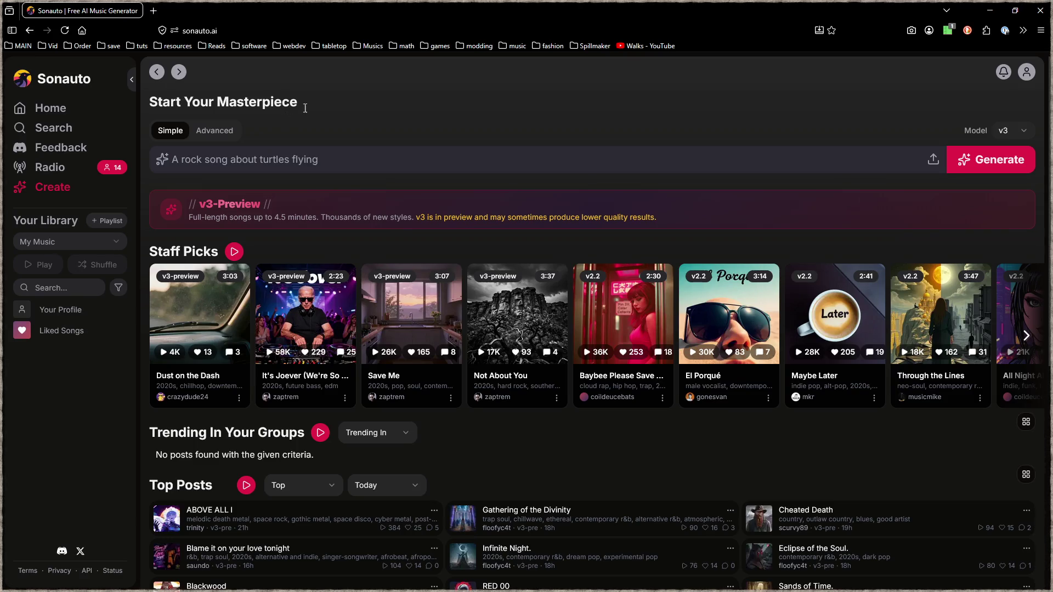
Step: Switch Sonauto's song creator to the Advanced tab and choose Custom Lyrics
left_click(331, 154)
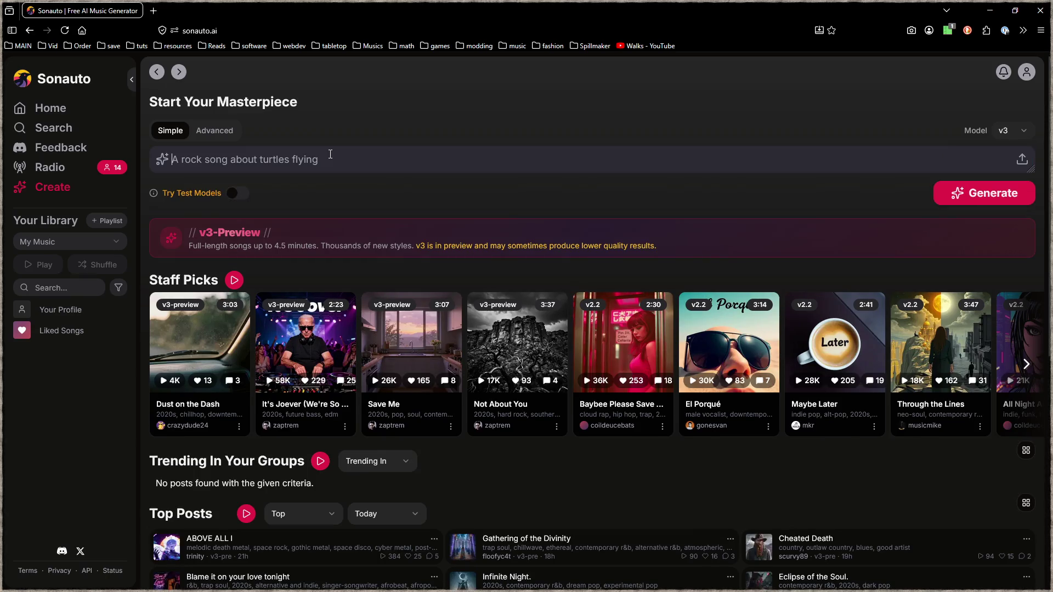
left_click(213, 131)
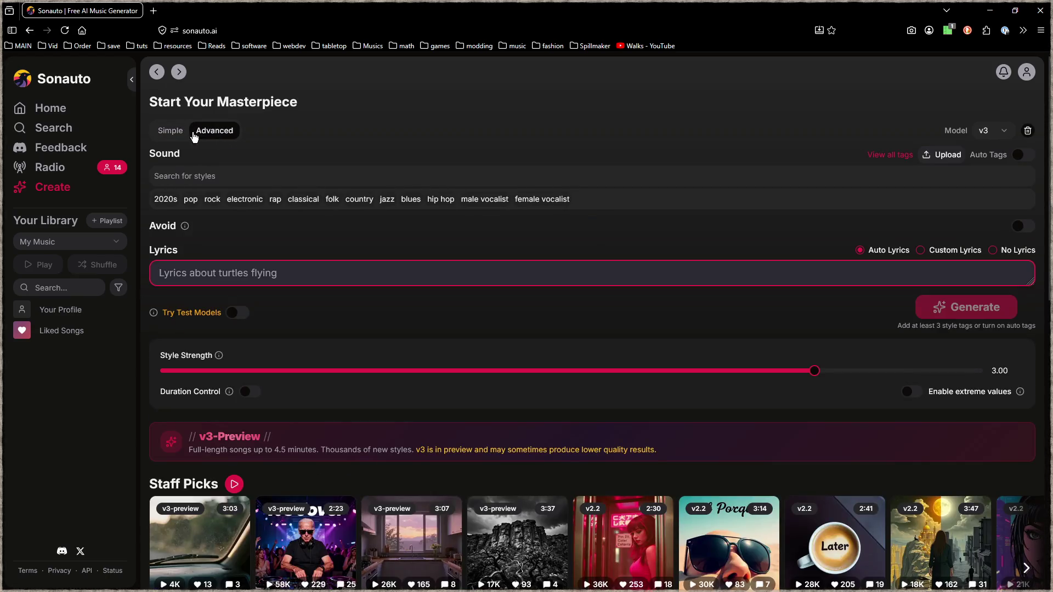
left_click(170, 134)
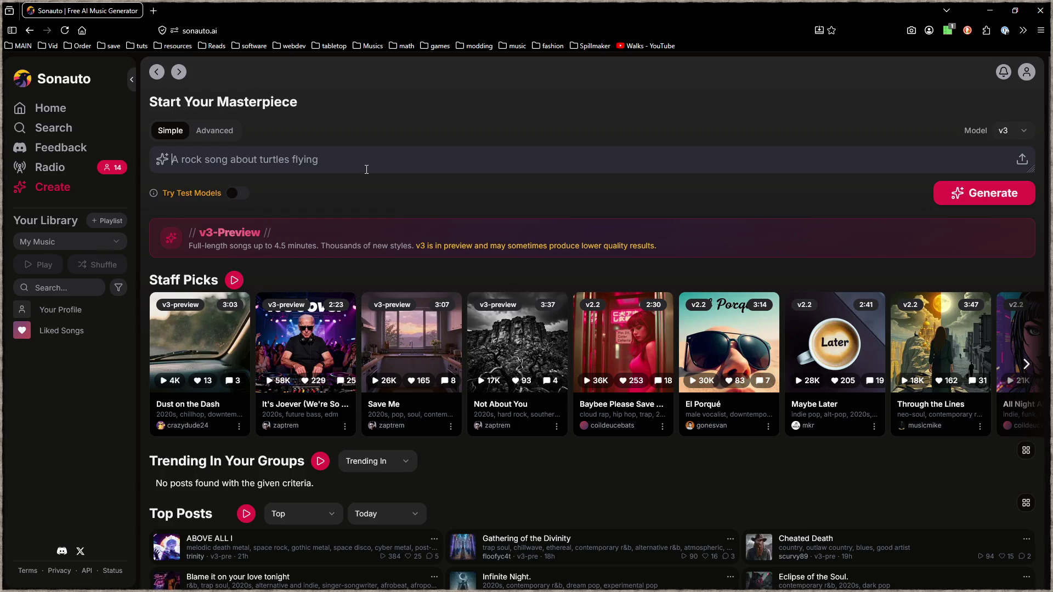
left_click(214, 131)
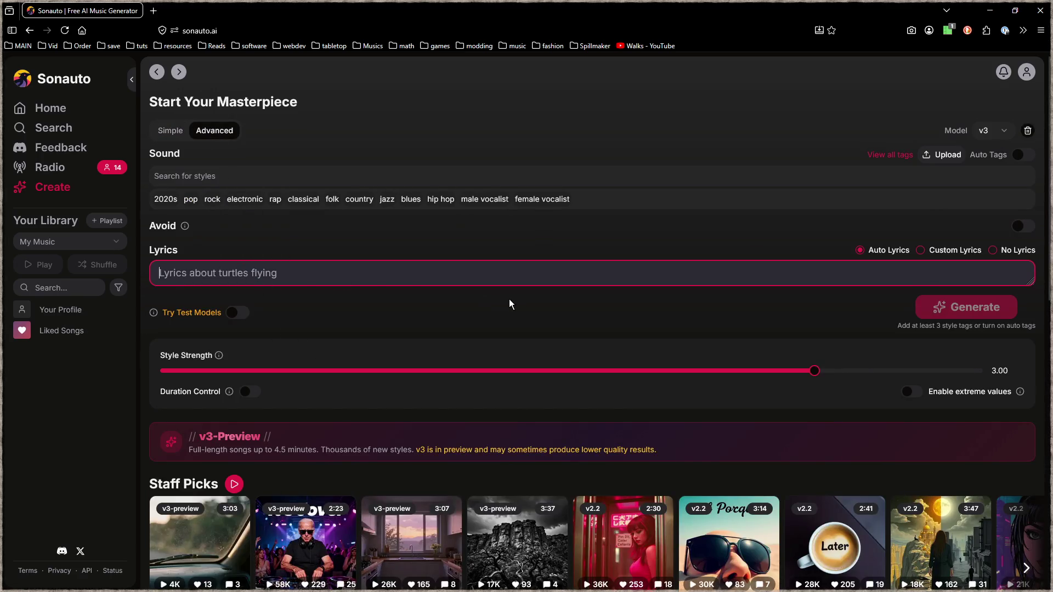
left_click(940, 257)
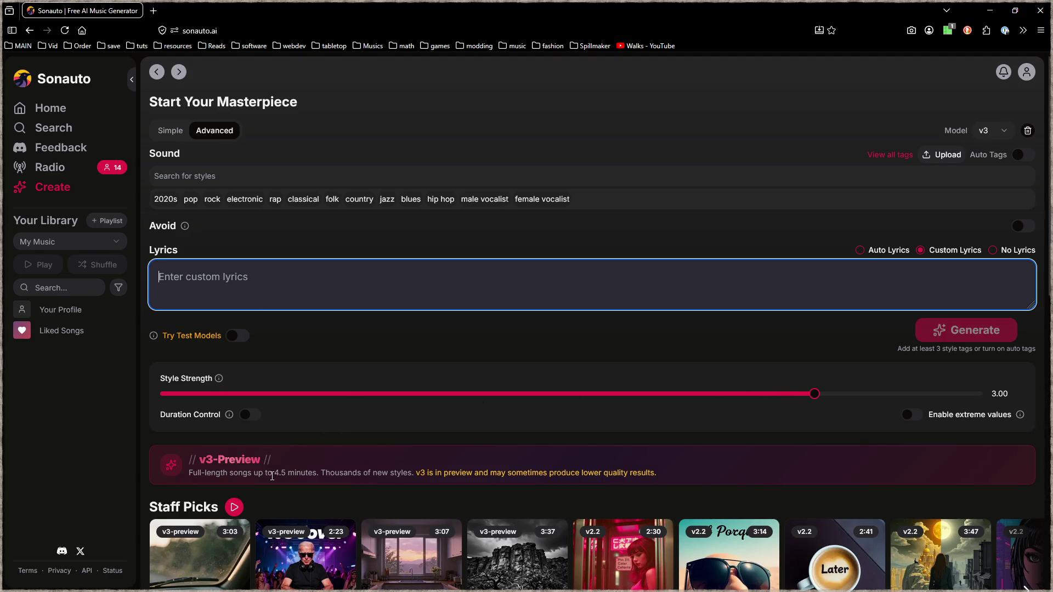
left_click(236, 181)
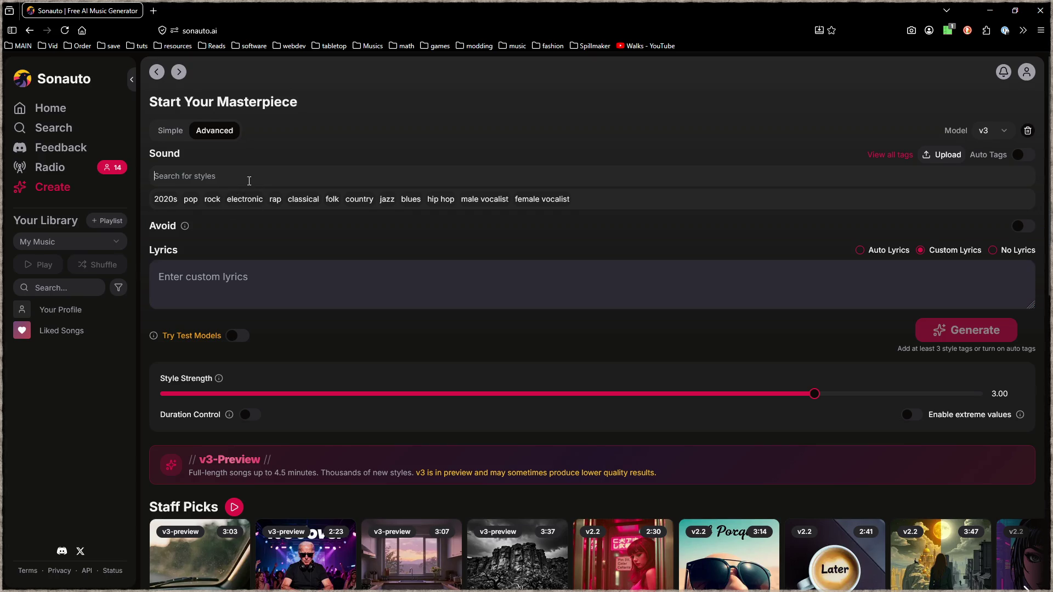
Step: Try psx, psy, ps1 and gamecube as Sound style searches, discarding each one
type("psx")
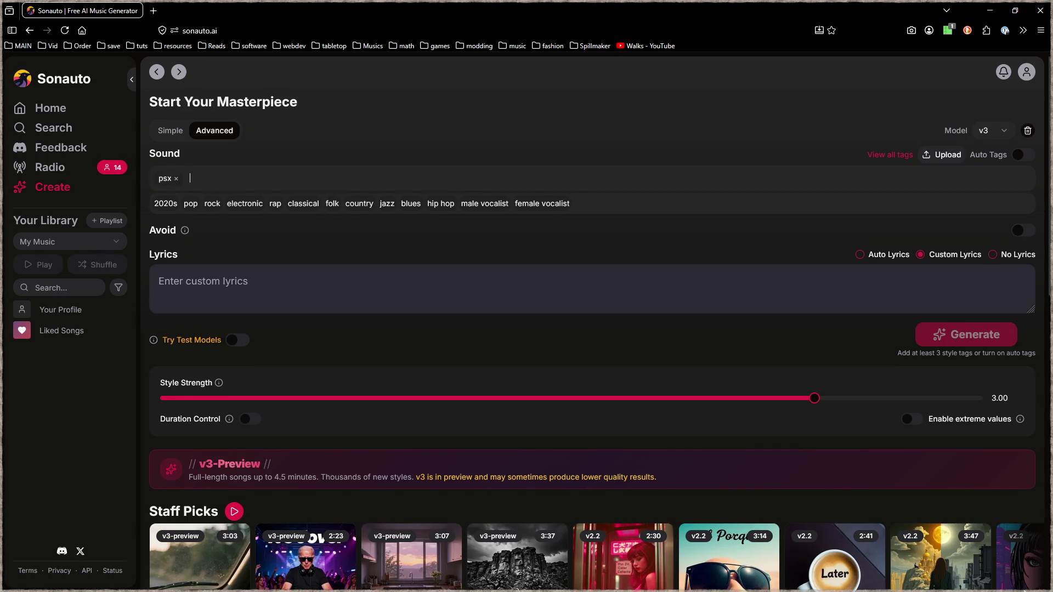
key("Return")
type("psy")
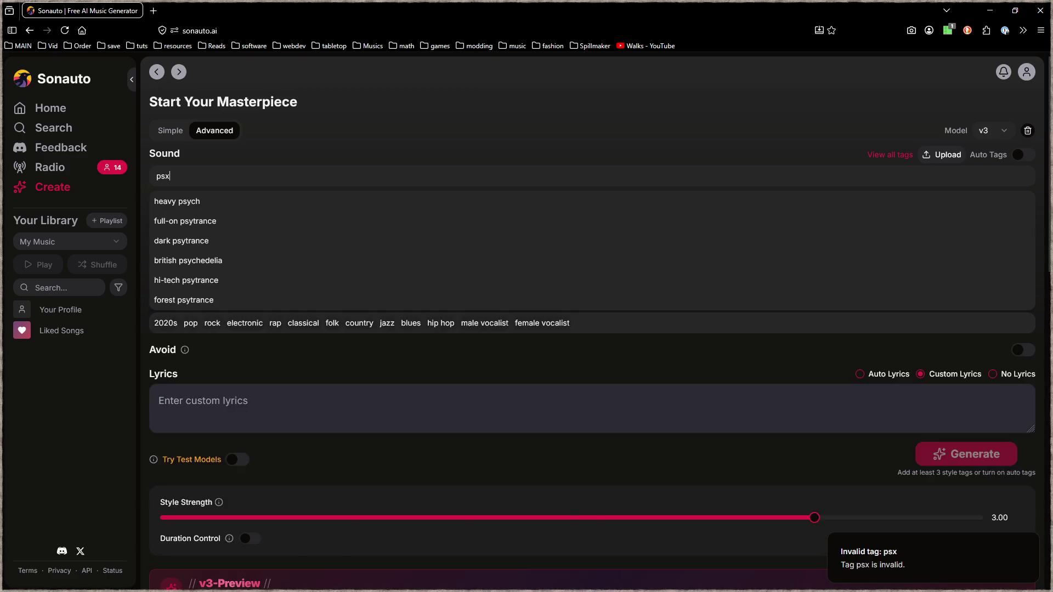
key("Escape")
key("BackSpace")
key("BackSpace")
key("BackSpace")
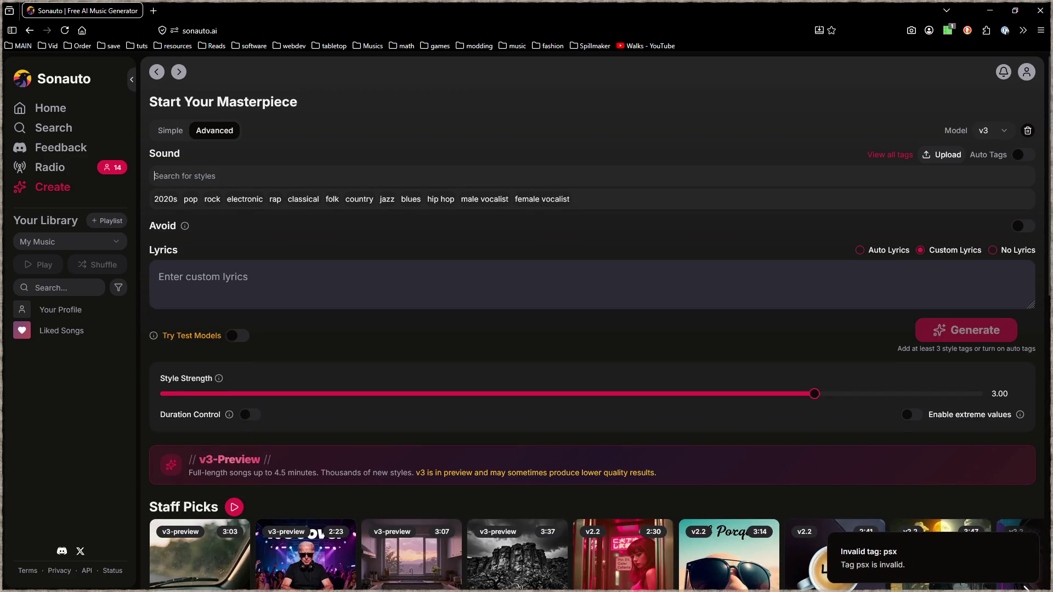
type("ps1")
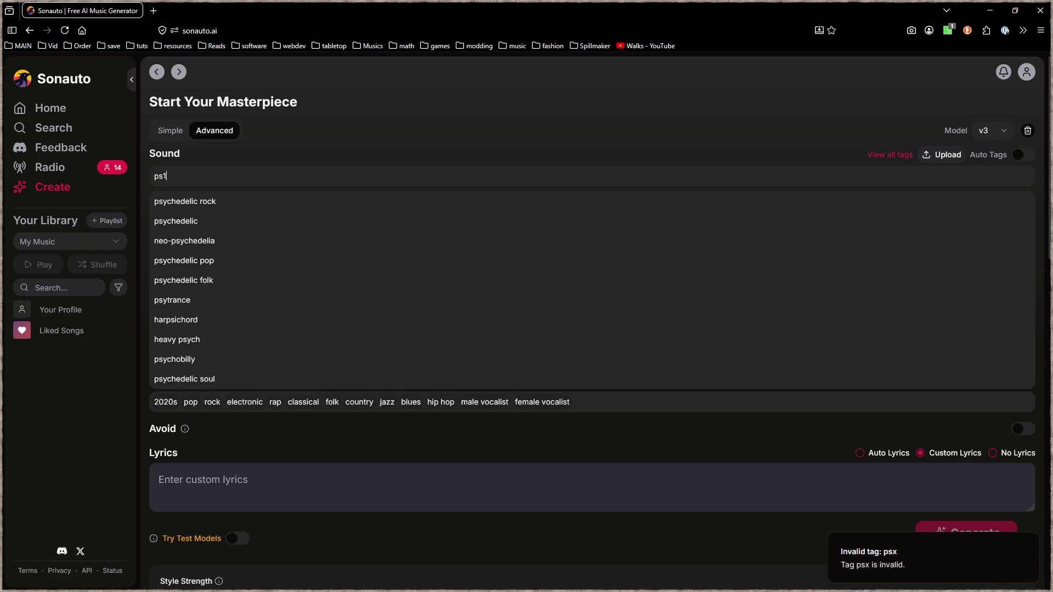
key("BackSpace")
key("BackSpace")
key("BackSpace")
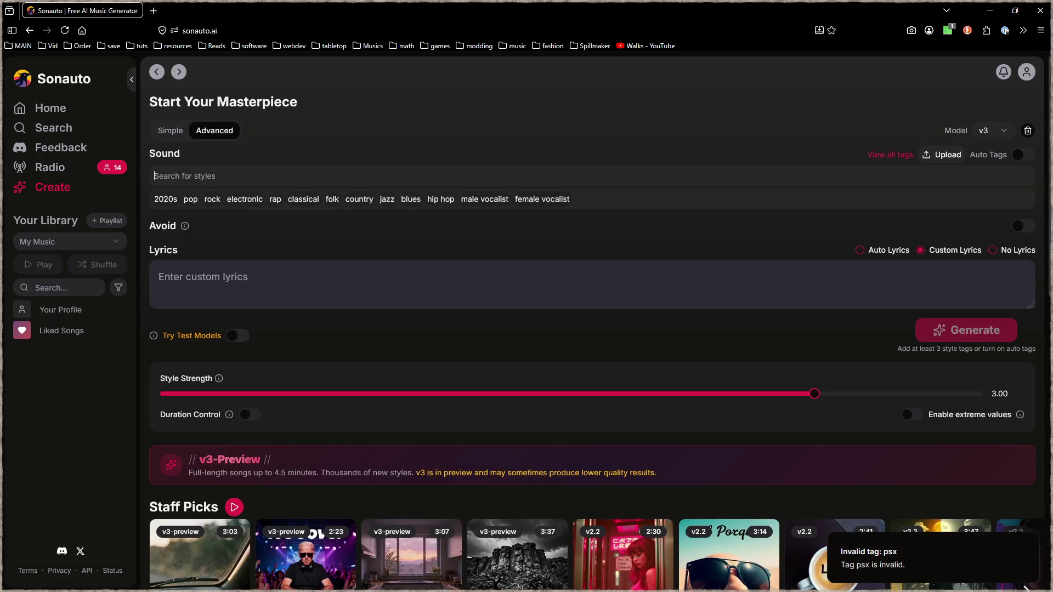
type("gamecube")
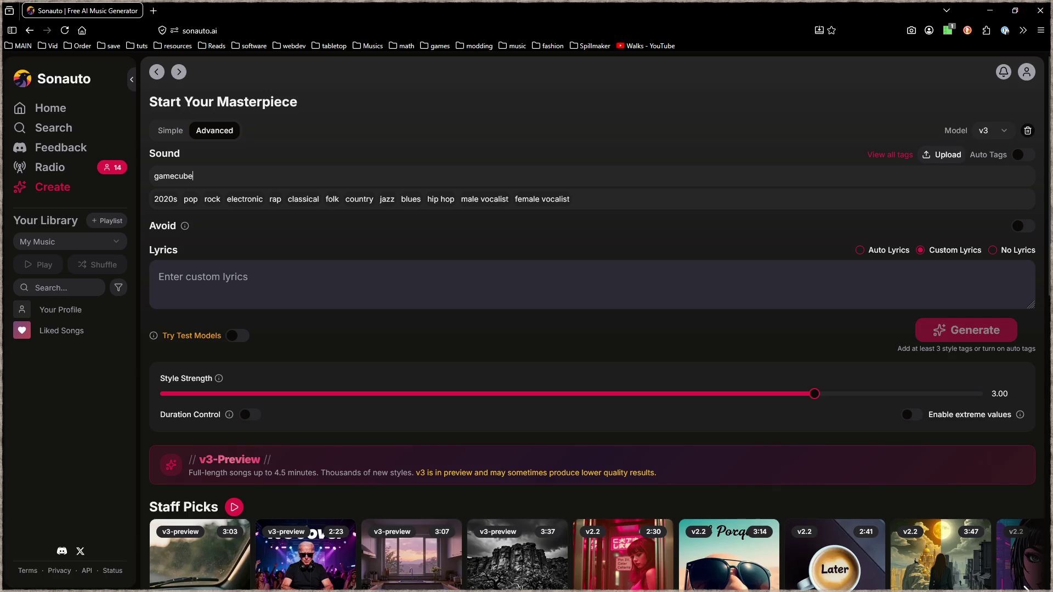
key("BackSpace")
key("BackSpace")
key("BackSpace")
Step: Add nintendocore as the first style tag and open YouTube from the bookmarks
type("nintendo")
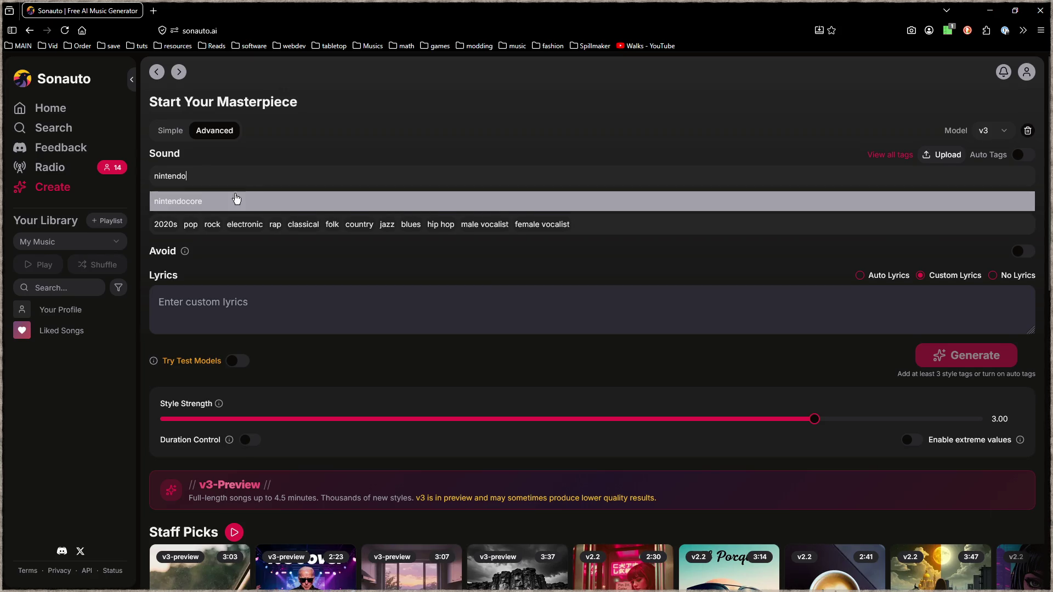
left_click(236, 200)
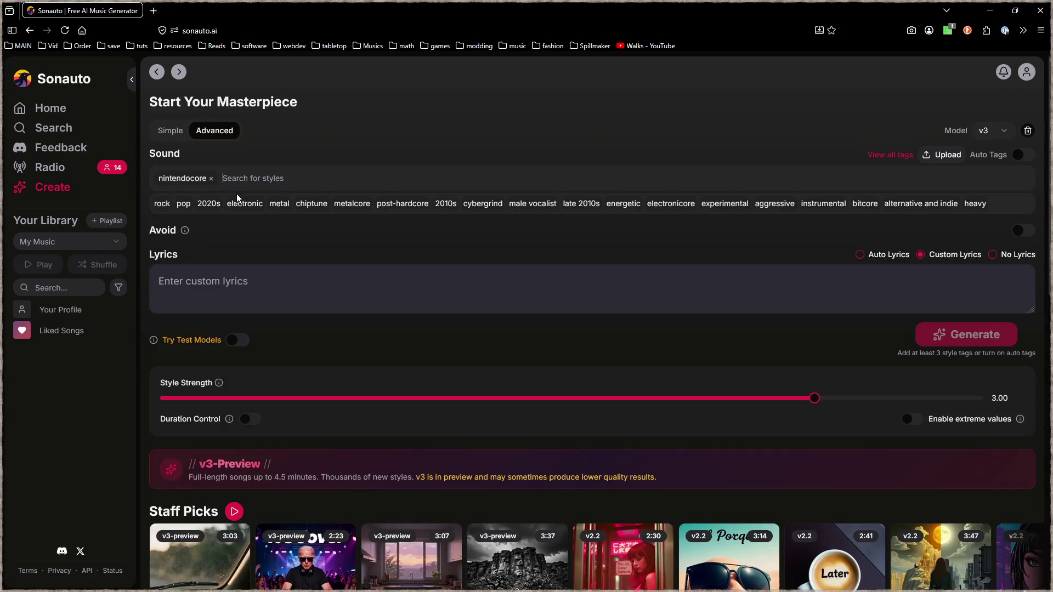
left_click(72, 47)
left_click(104, 56)
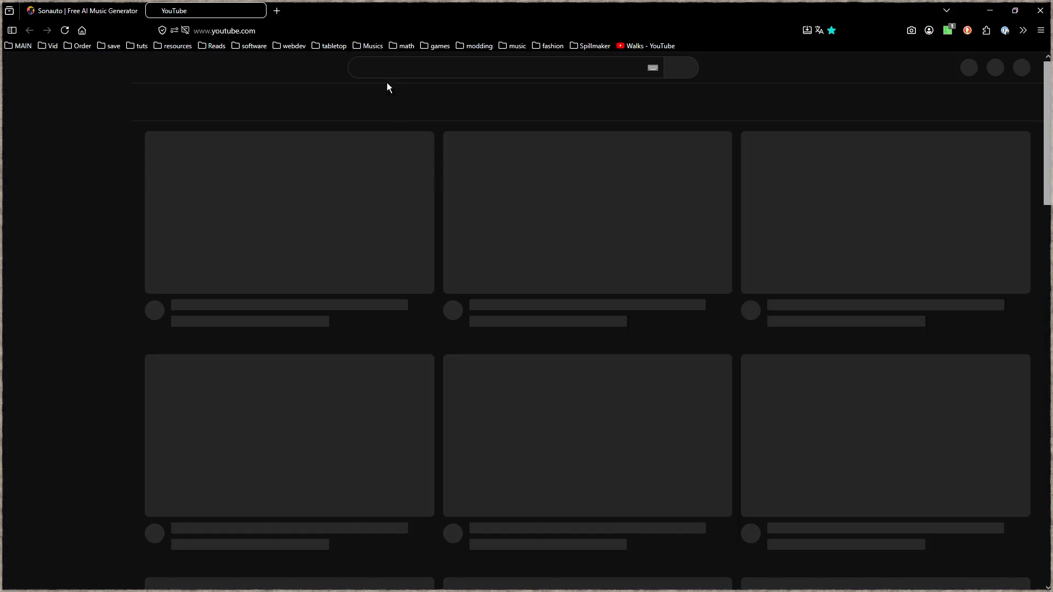
Step: Search YouTube for nintendocore, open the Nintendo Core playlist, and lower the volume
type("nintendocore")
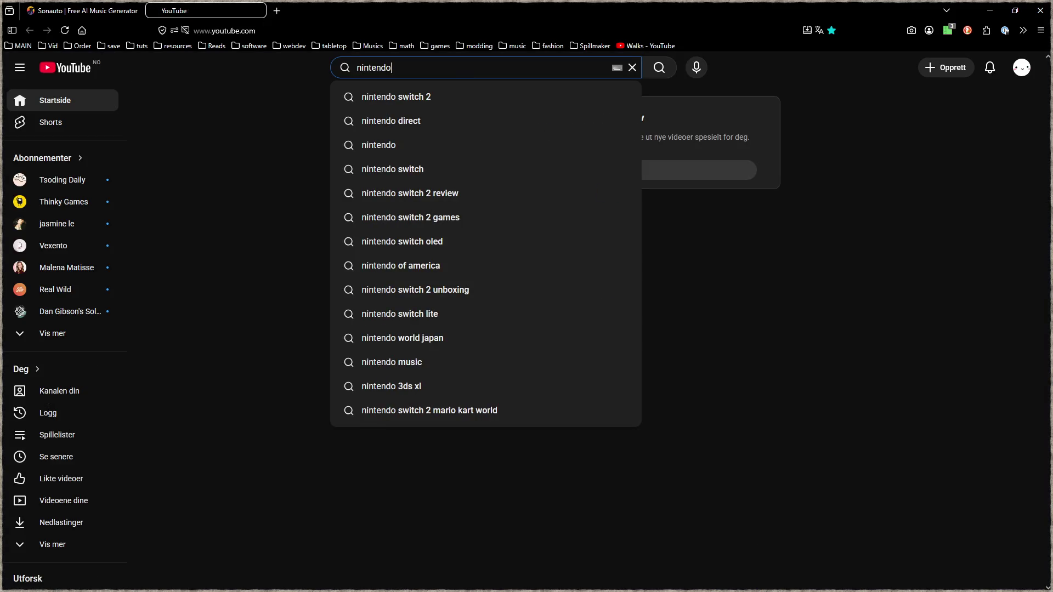
key("Return")
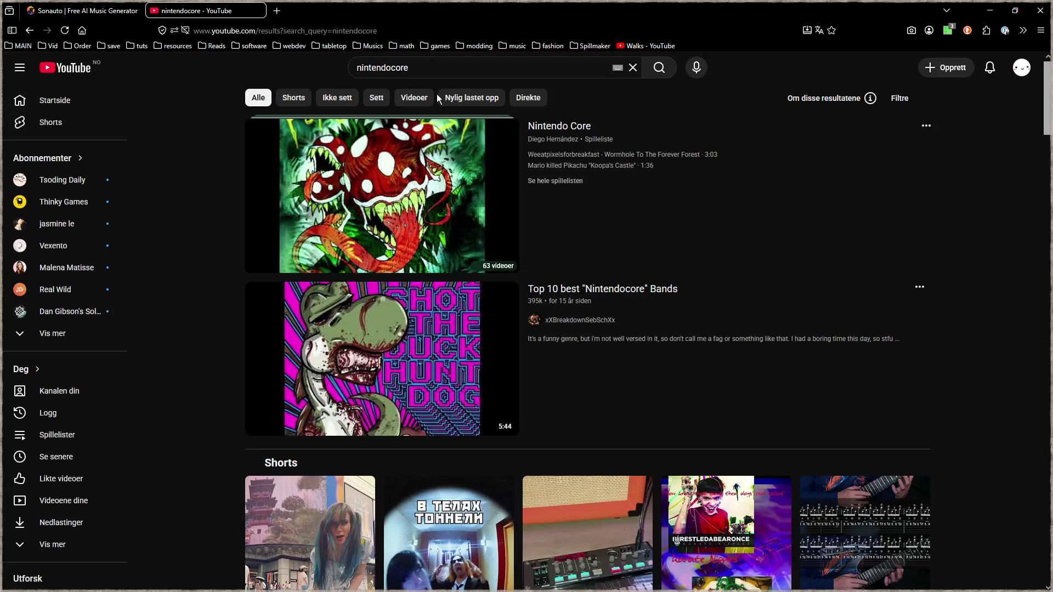
left_click(404, 190)
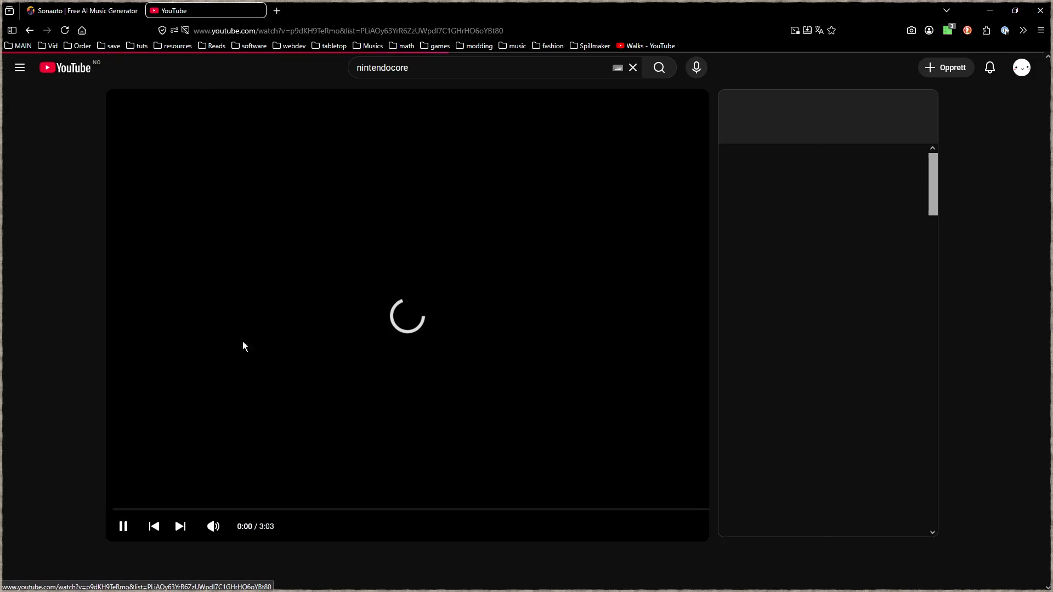
left_click(230, 528)
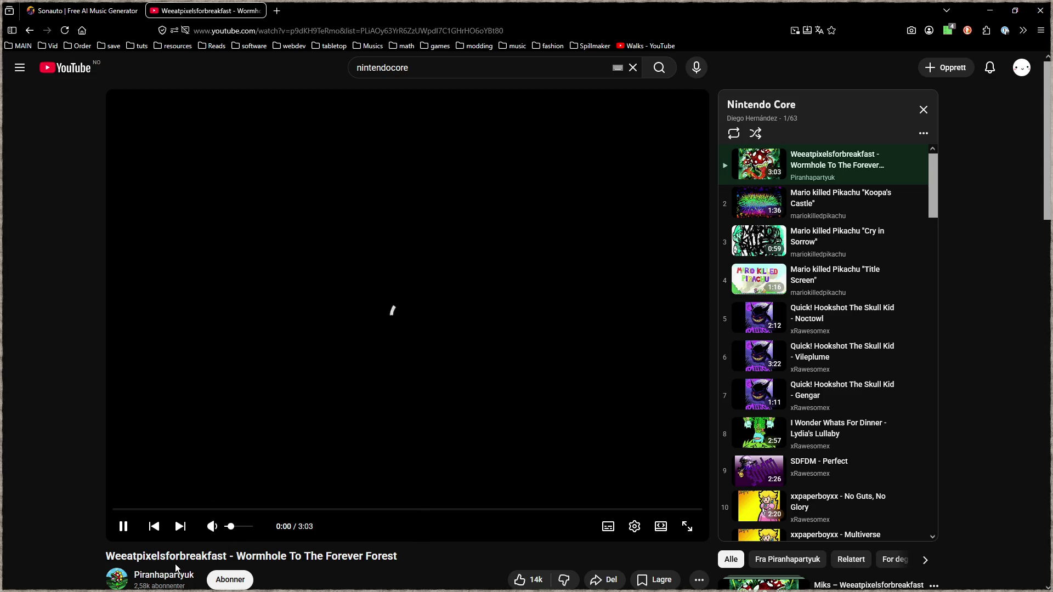
Step: Skim the comments, skip the track to about 0:46, pause it, and close the YouTube tab
scroll(81, 530, "down", 4)
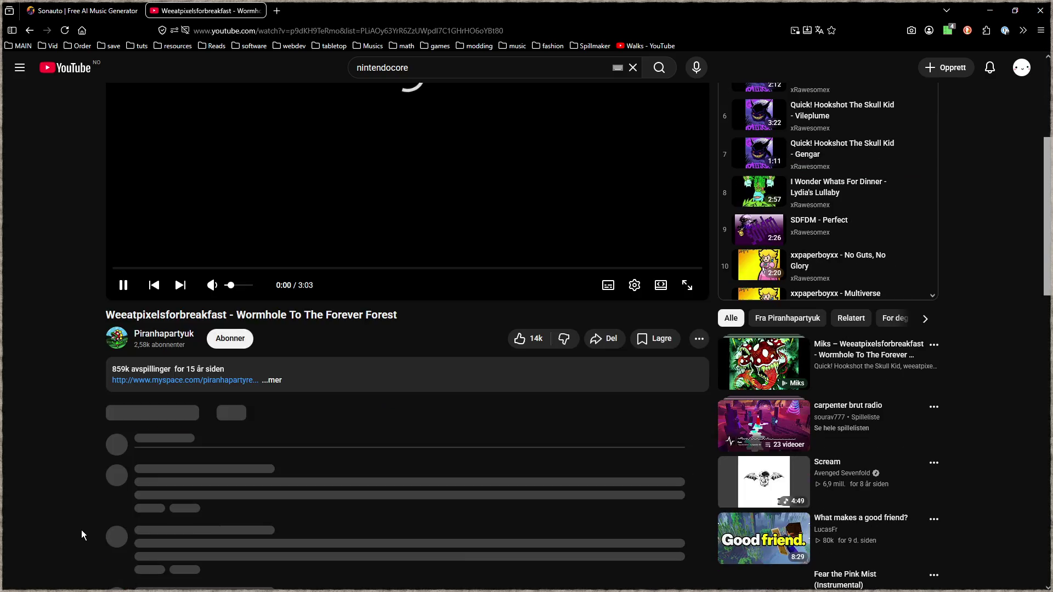
scroll(85, 520, "down", 2)
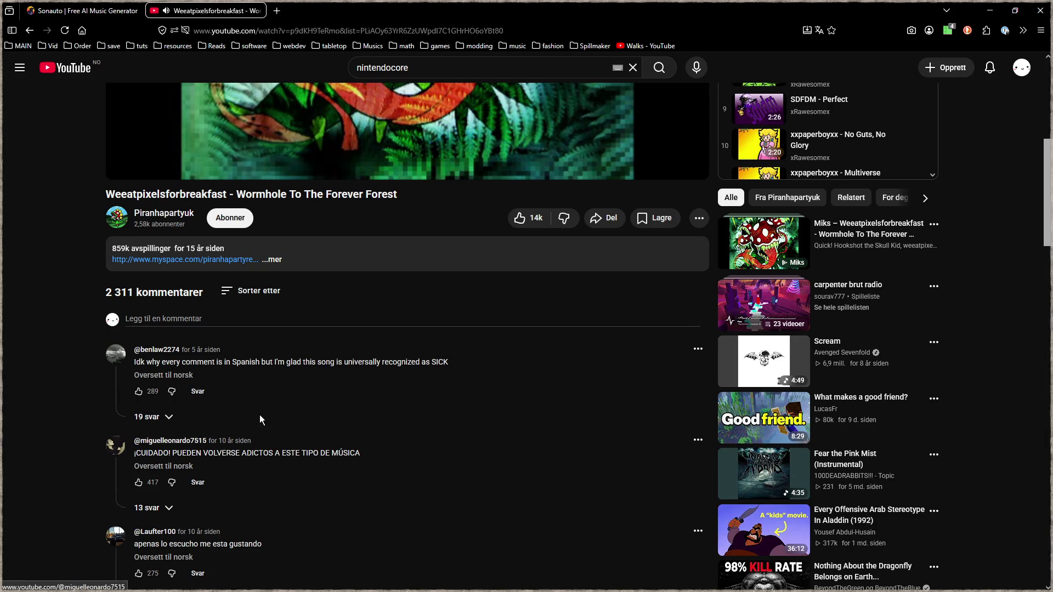
left_click_drag(449, 363, 369, 365)
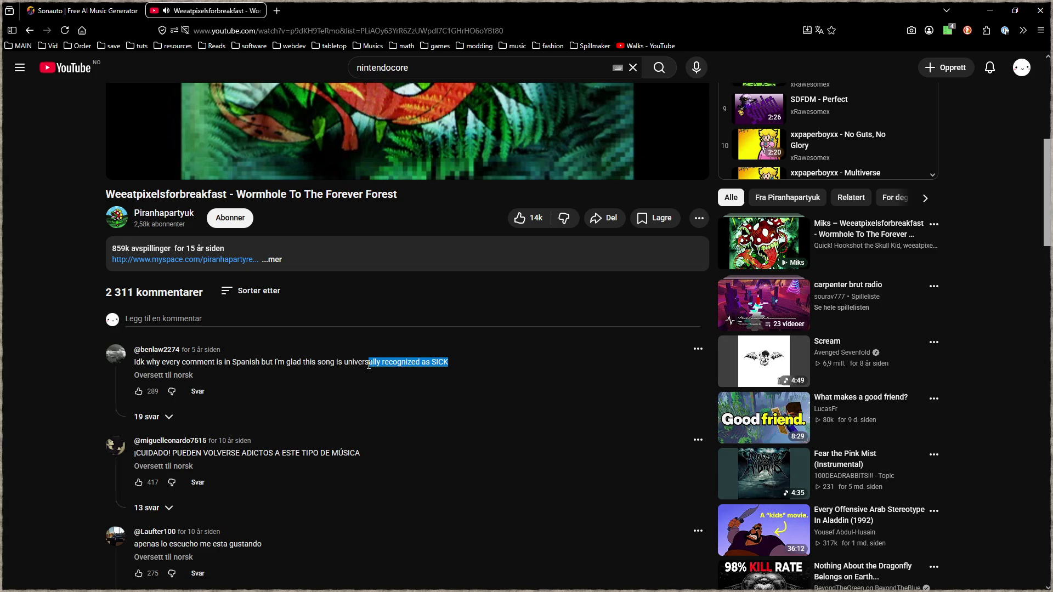
scroll(335, 463, "up", 4)
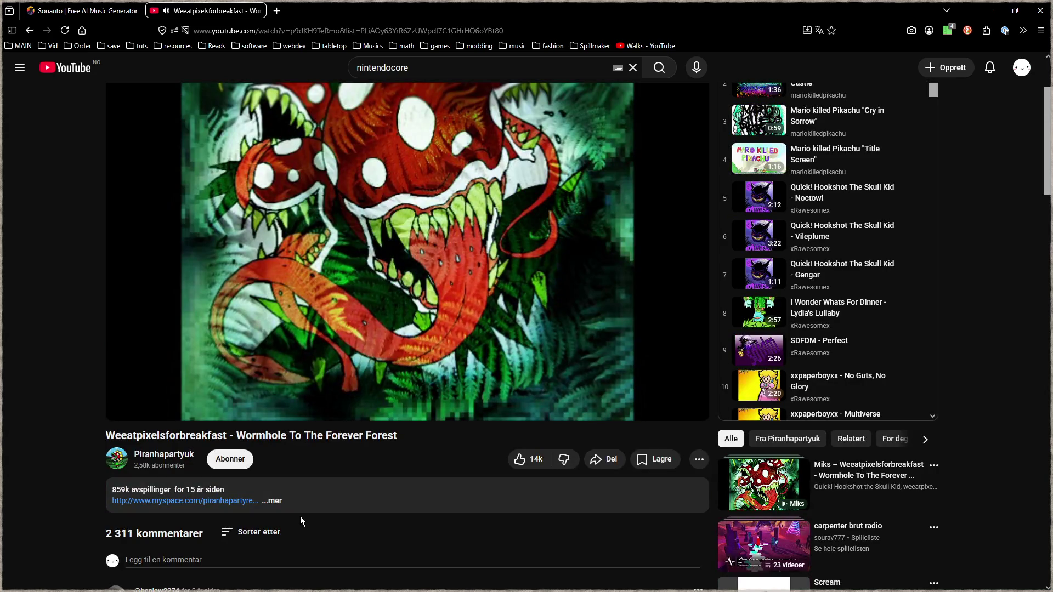
scroll(300, 515, "up", 2)
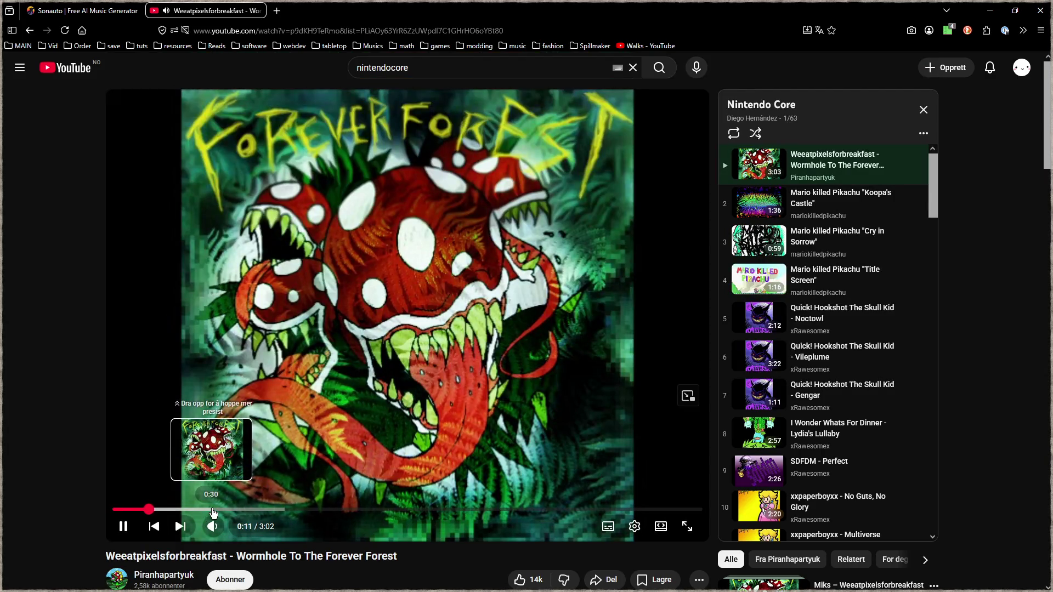
left_click(264, 510)
left_click(351, 351)
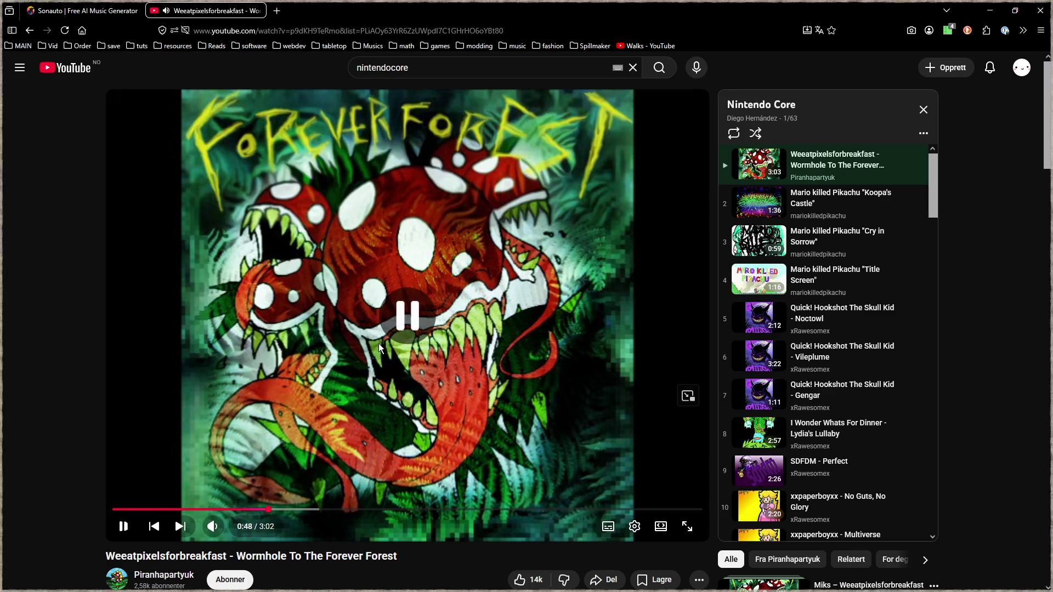
middle_click(215, 11)
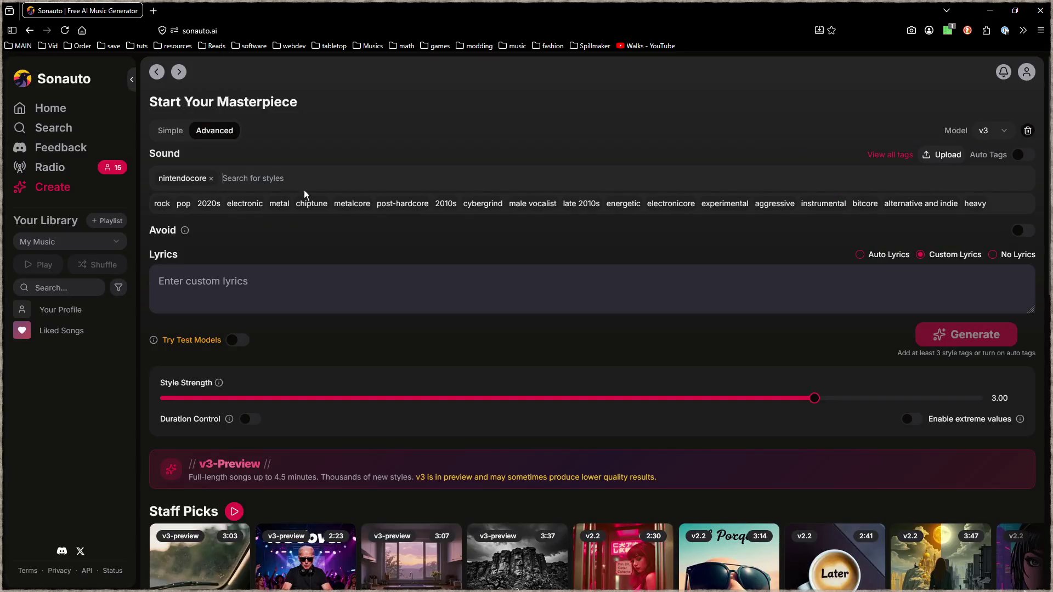
Step: Remove the nintendocore tag and add electronic as the Sound style
left_click(210, 179)
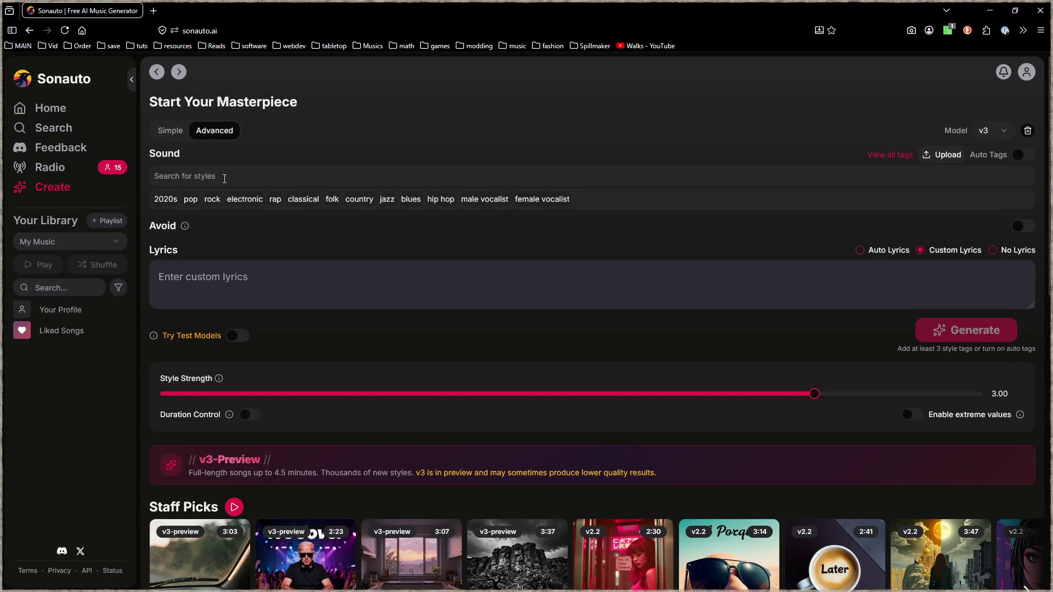
left_click(247, 204)
type("swi")
key("BackSpace")
key("BackSpace")
key("BackSpace")
type("electroswing")
left_click_drag(196, 177, 153, 177)
type("electro")
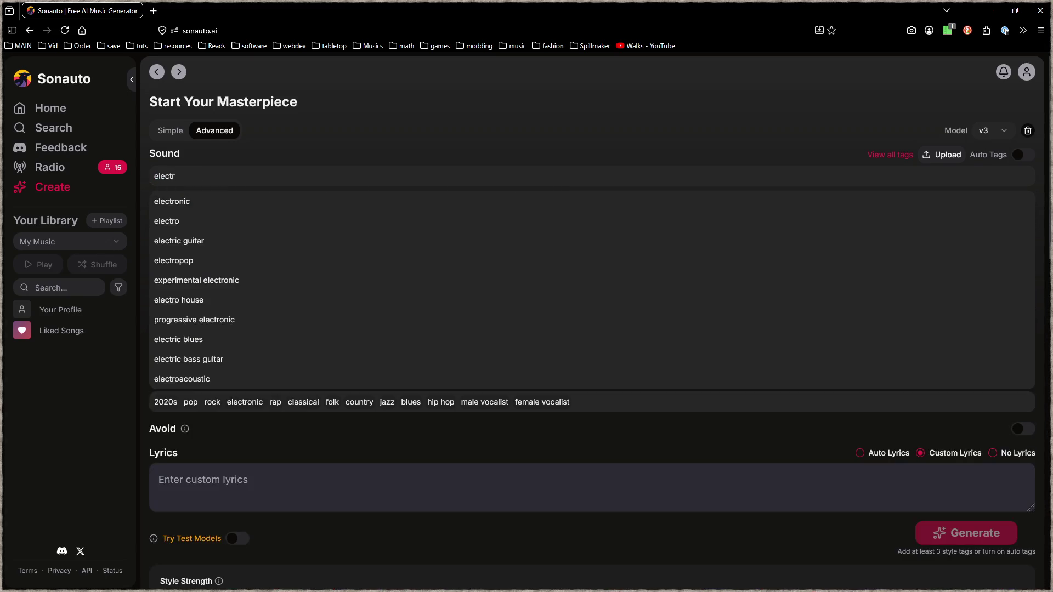
left_click(173, 205)
Step: Add swing, folk and metal style tags, then select the Lyrics box
type("swing")
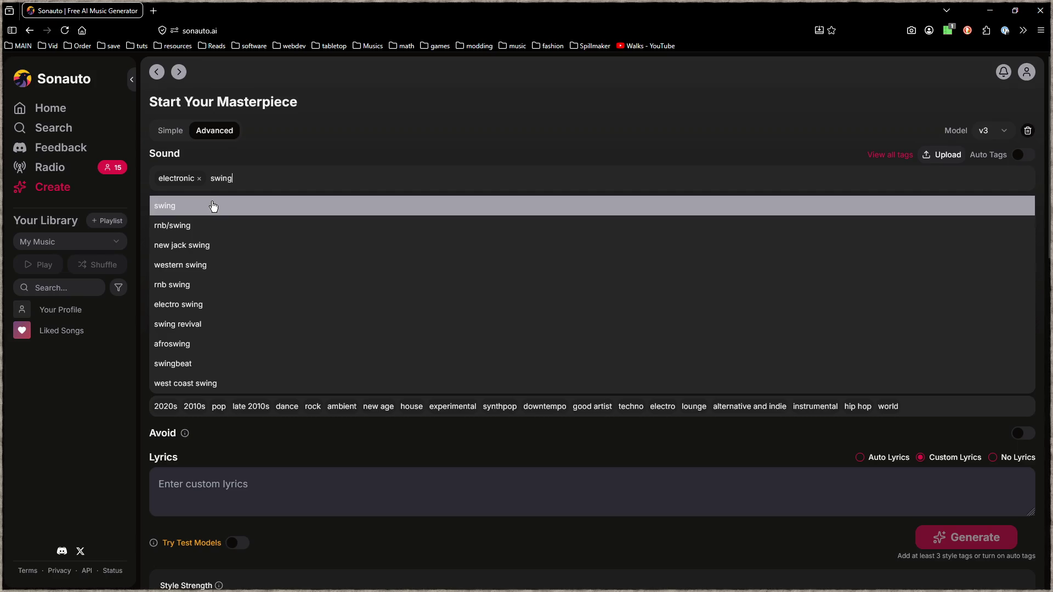
left_click(215, 206)
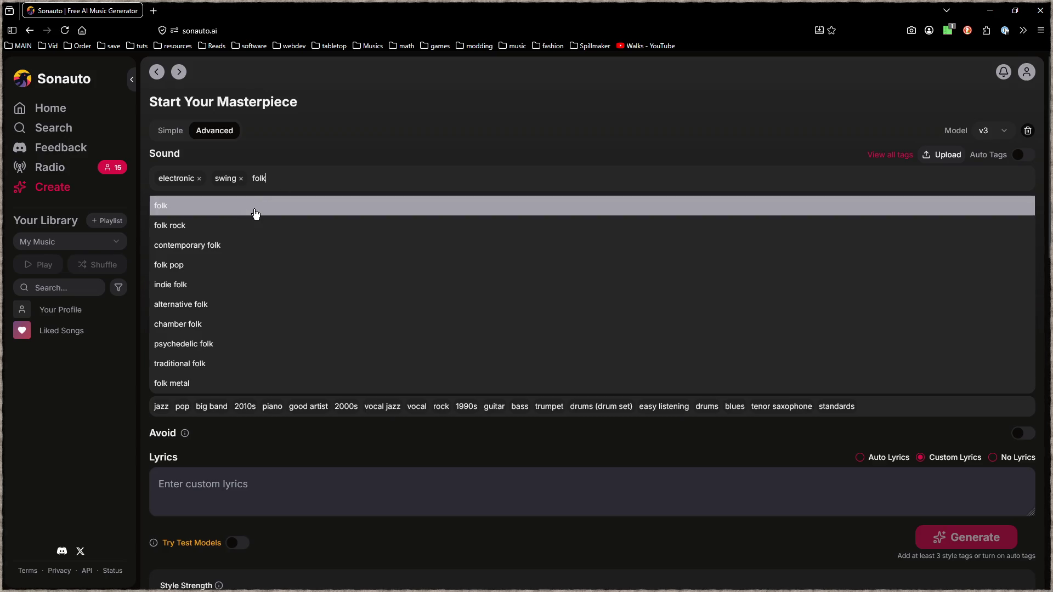
left_click(256, 214)
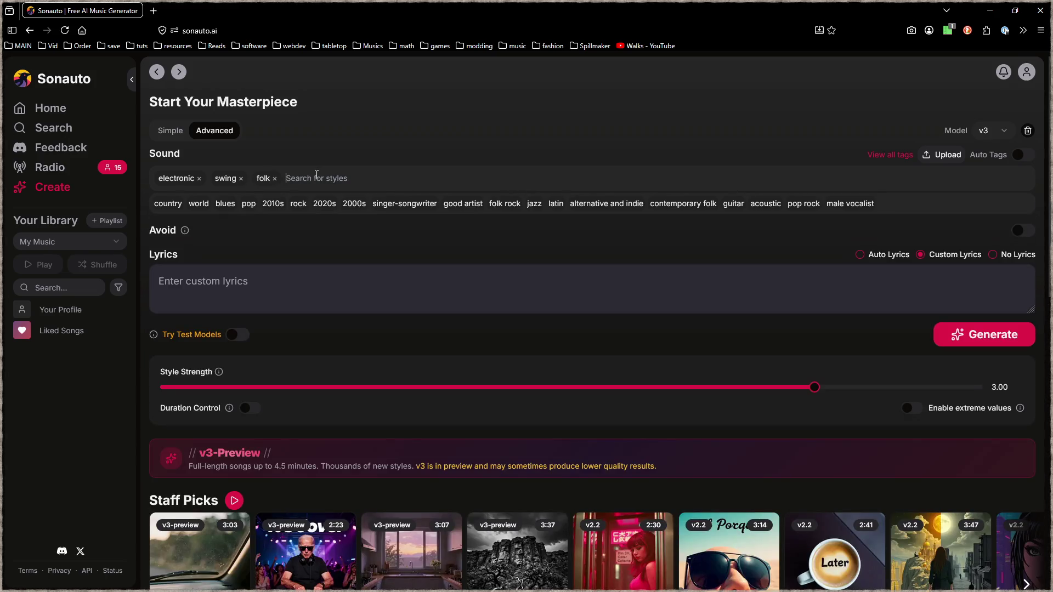
type("metal")
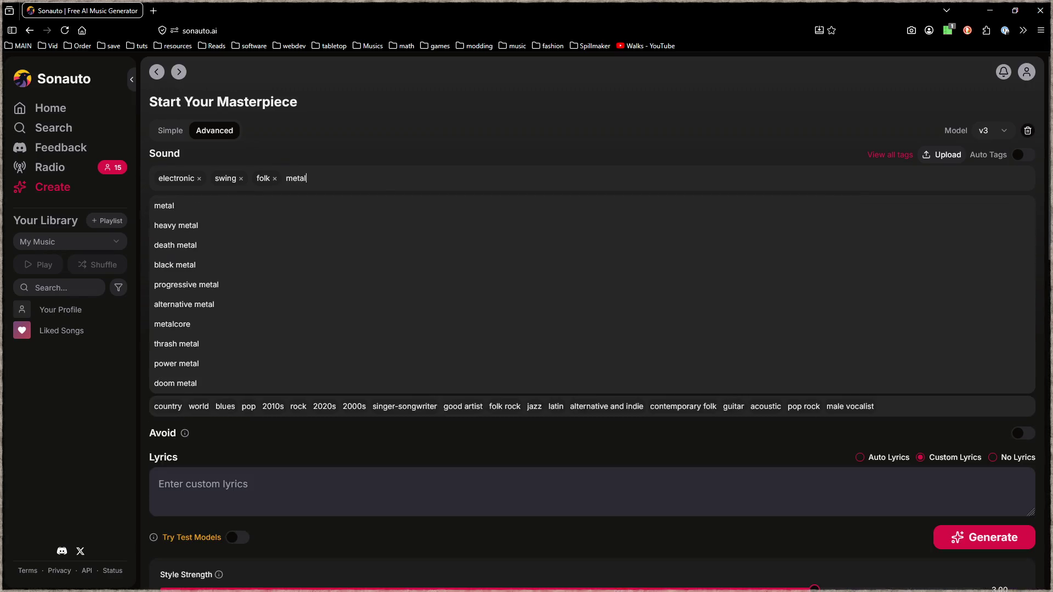
left_click(196, 205)
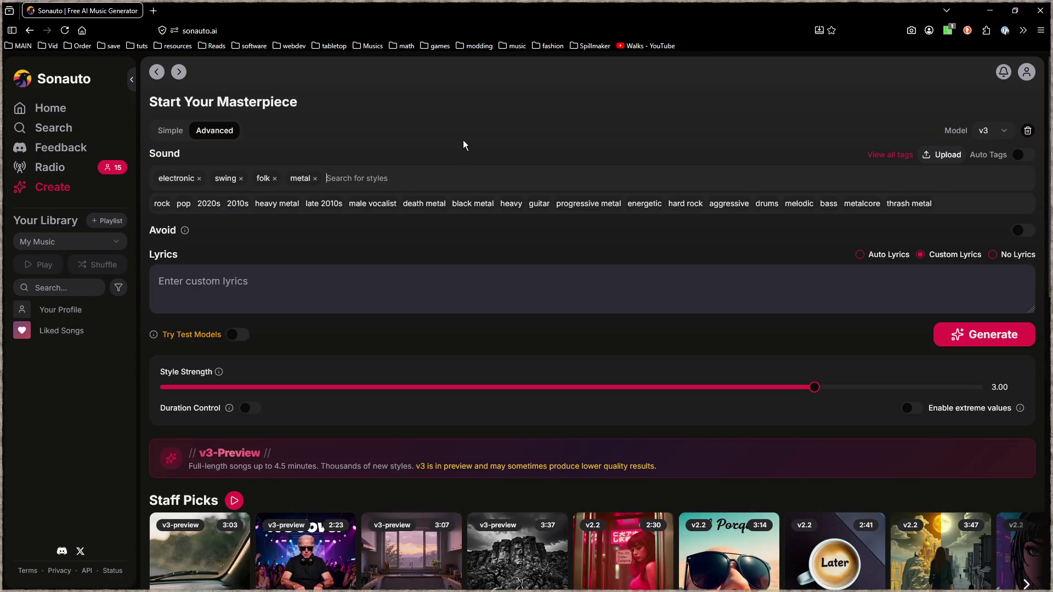
left_click(253, 281)
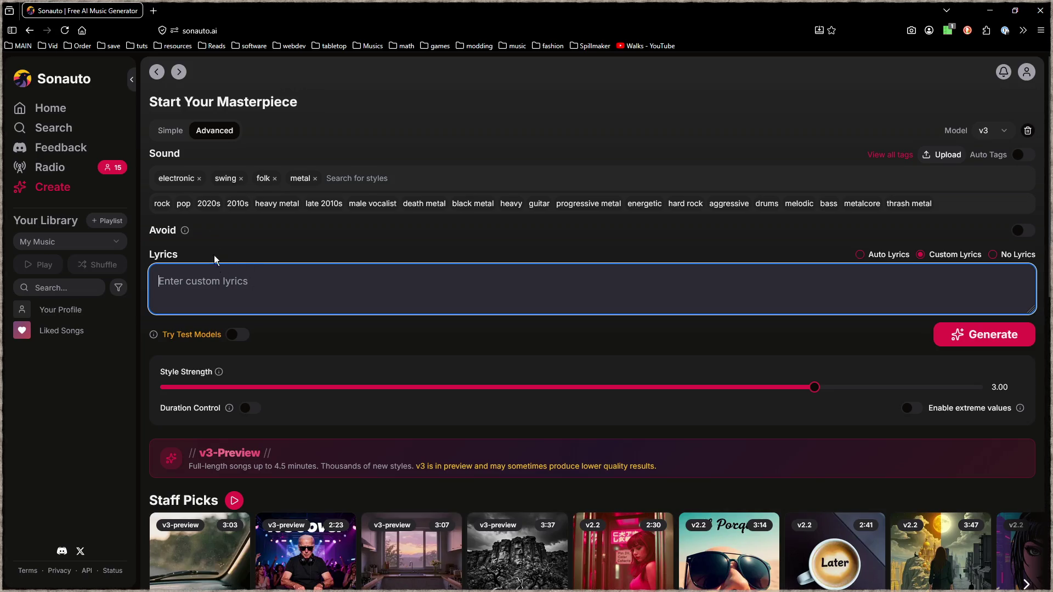
Step: Open Twitch from the bookmarks in a new browser tab
left_click(157, 18)
left_click(53, 47)
left_click(70, 77)
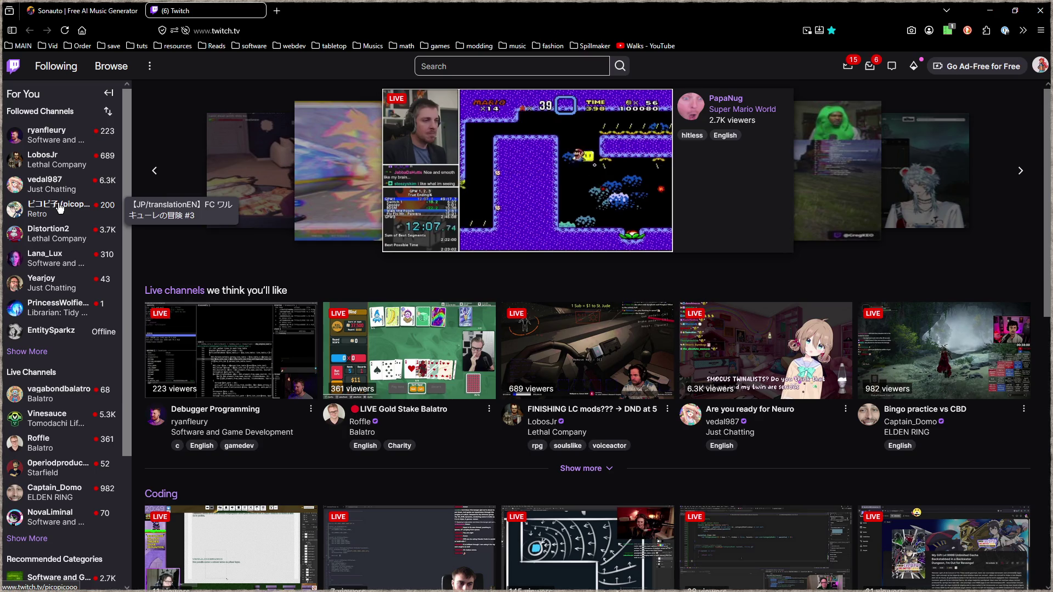
Step: Open a followed channel's live stream on Twitch and pause it
left_click(60, 207)
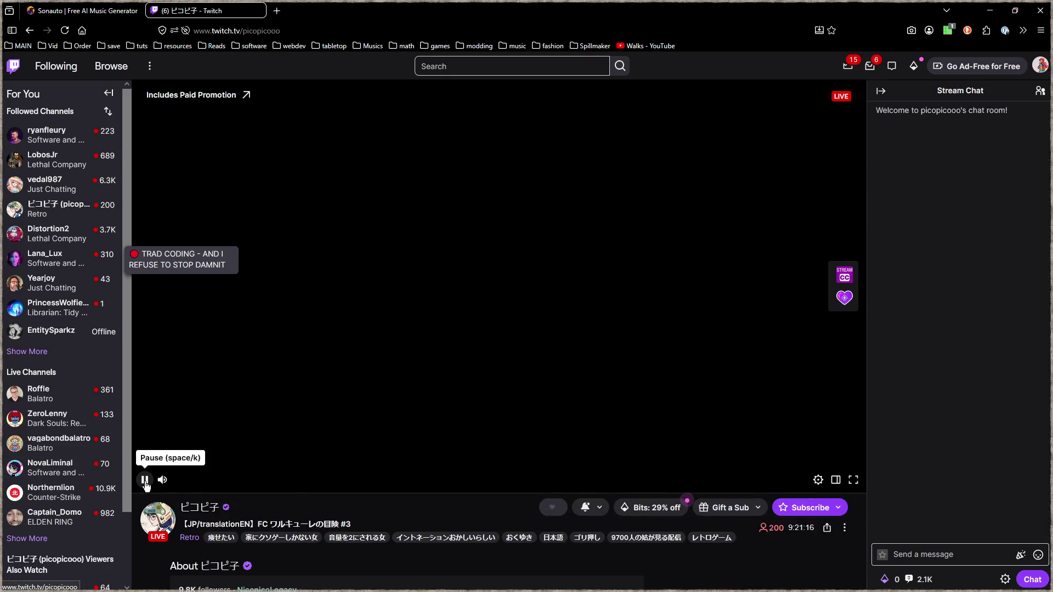
left_click(842, 254)
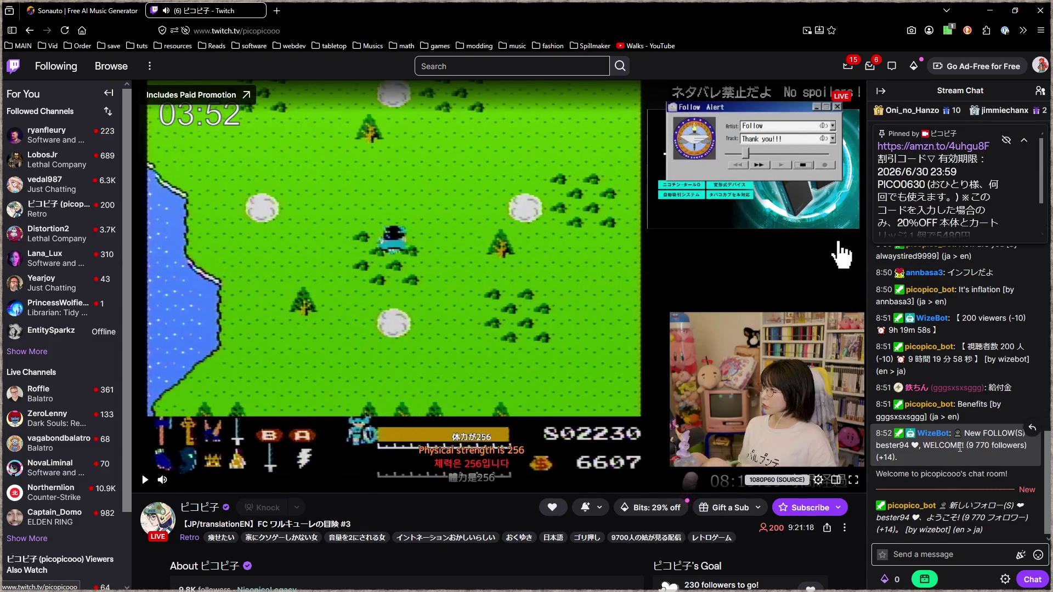
scroll(976, 428, "up", 5)
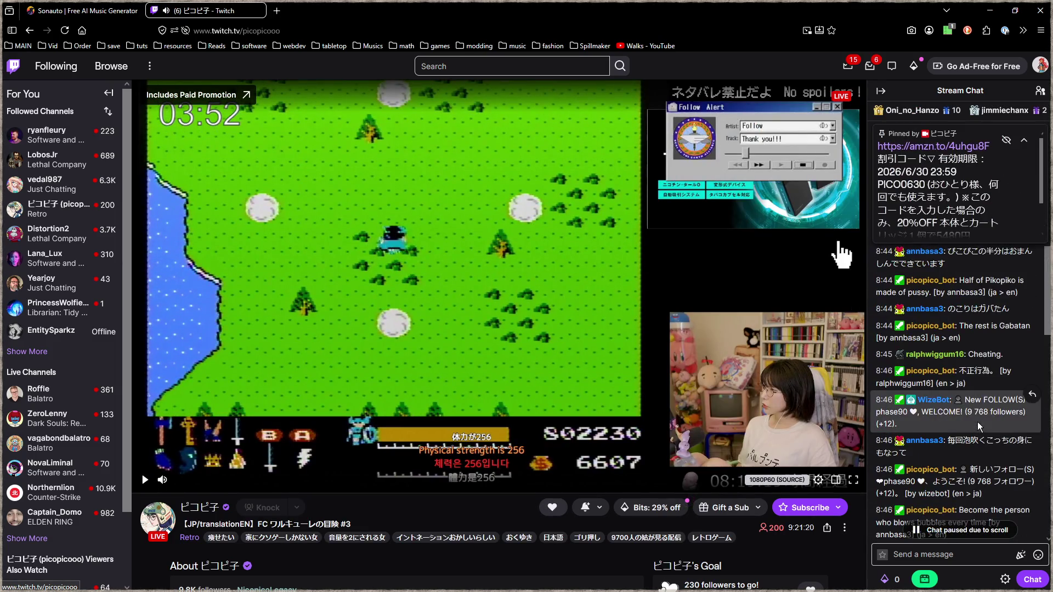
scroll(980, 427, "up", 5)
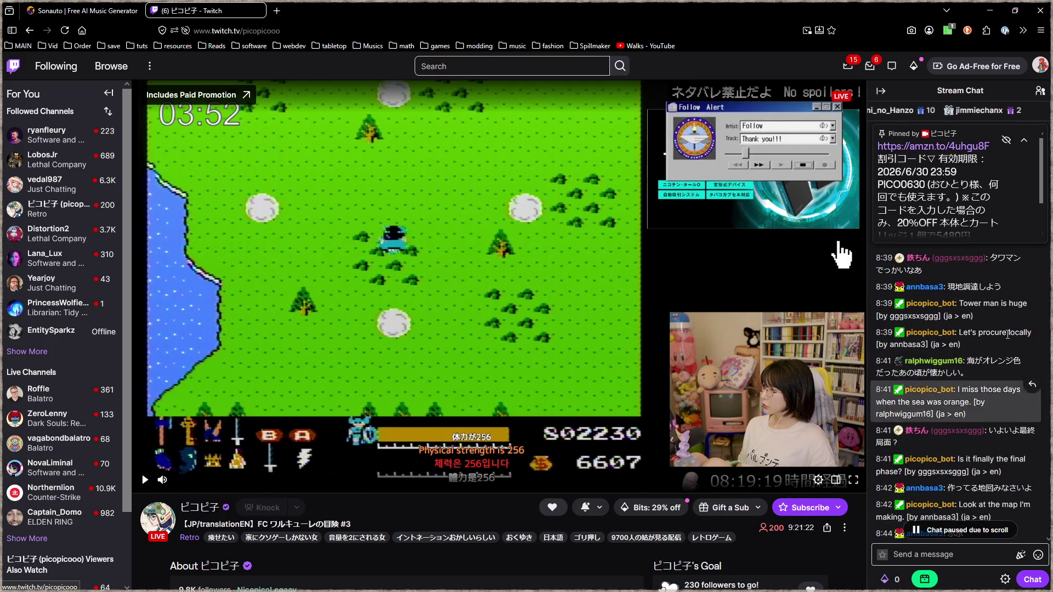
scroll(987, 417, "down", 10)
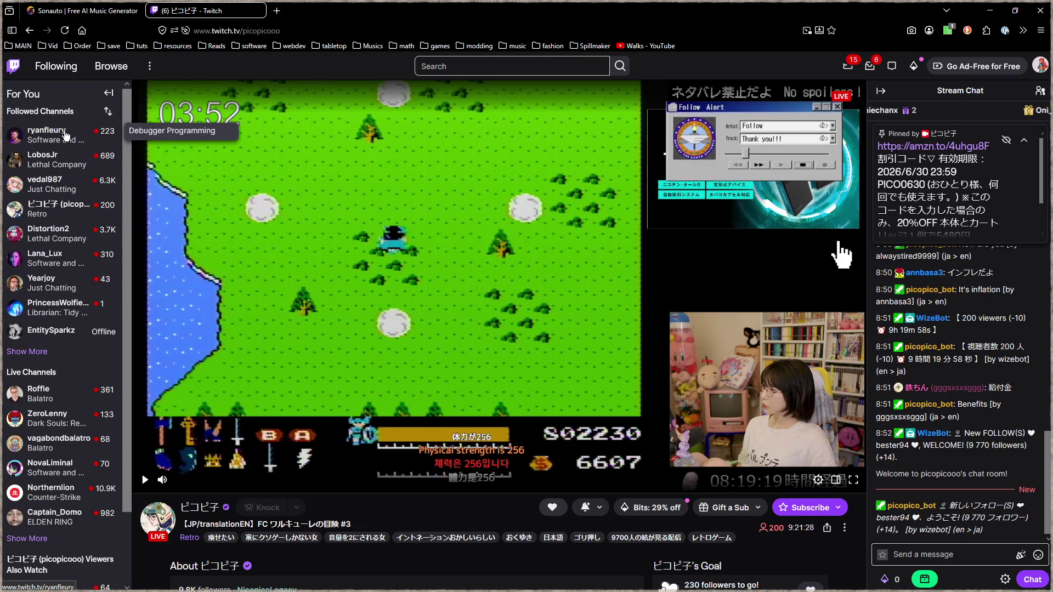
Step: Pause the Debugger Programming stream and paste its recent chat messages into Sonauto's lyrics
left_click(61, 136)
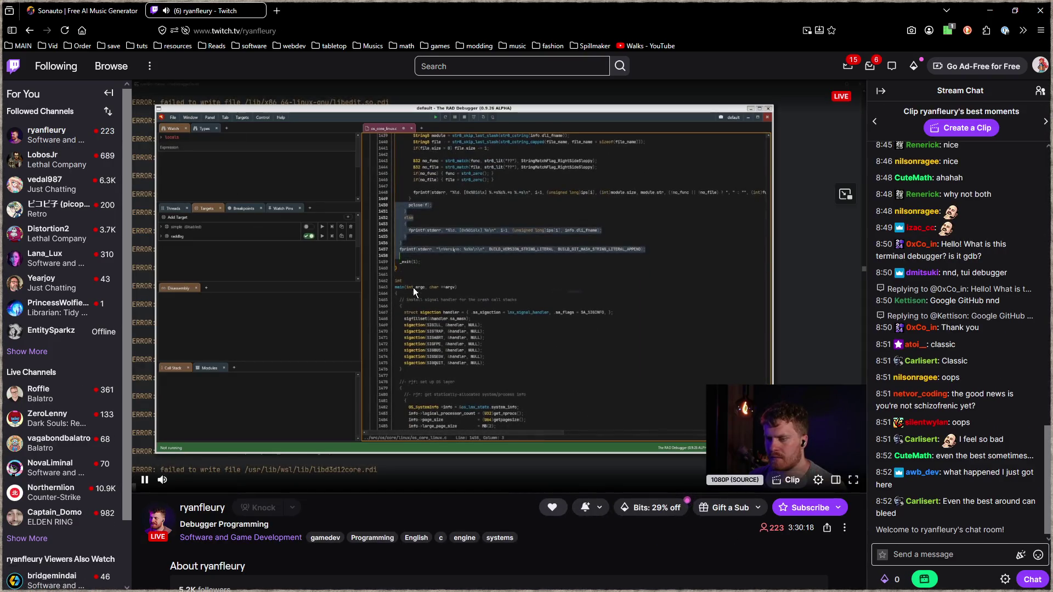
key("space")
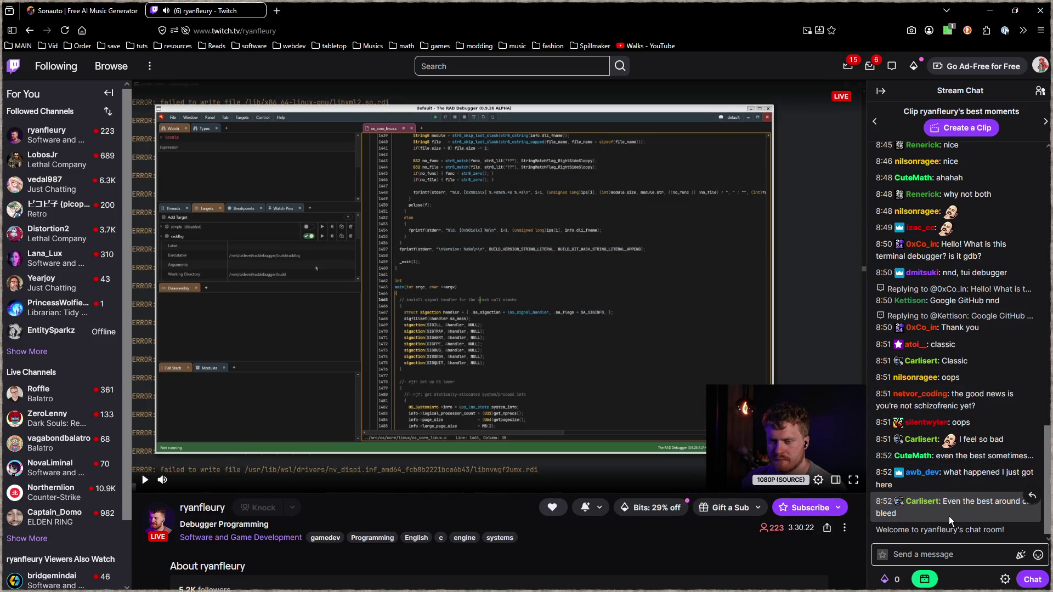
mouse_move(955, 510)
left_mouse_down()
mouse_move(921, 346)
mouse_move(878, 309)
mouse_move(861, 248)
mouse_move(873, 238)
left_mouse_up()
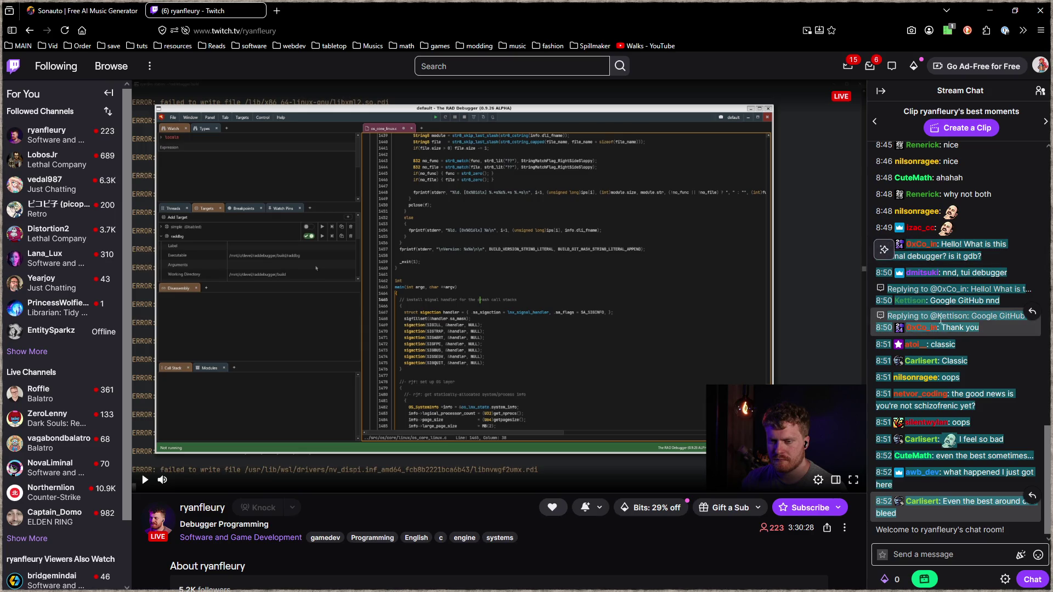
left_click(82, 10)
key("ctrl+v")
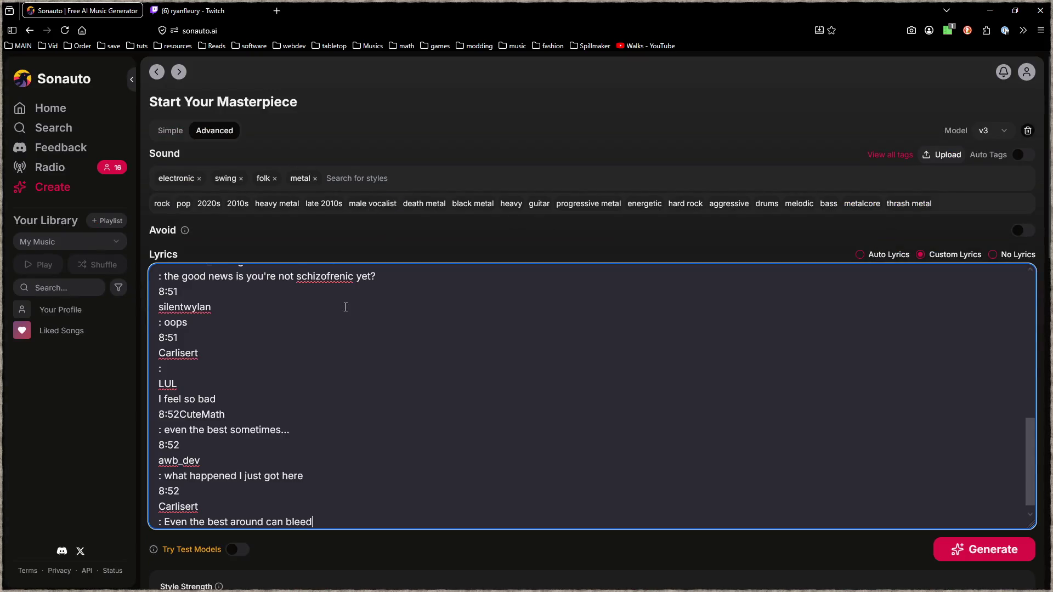
Step: Generate two songs from the pasted chat lyrics, then minimize the browser back to Blender
left_click(976, 552)
scroll(719, 436, "down", 8)
scroll(710, 433, "up", 3)
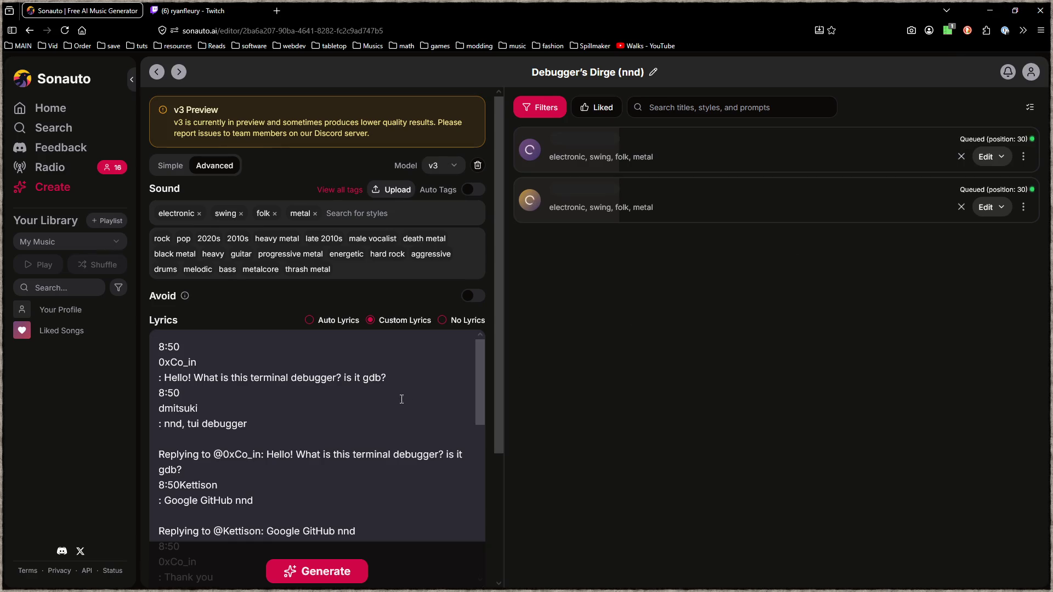
scroll(386, 411, "down", 2)
scroll(315, 423, "down", 4)
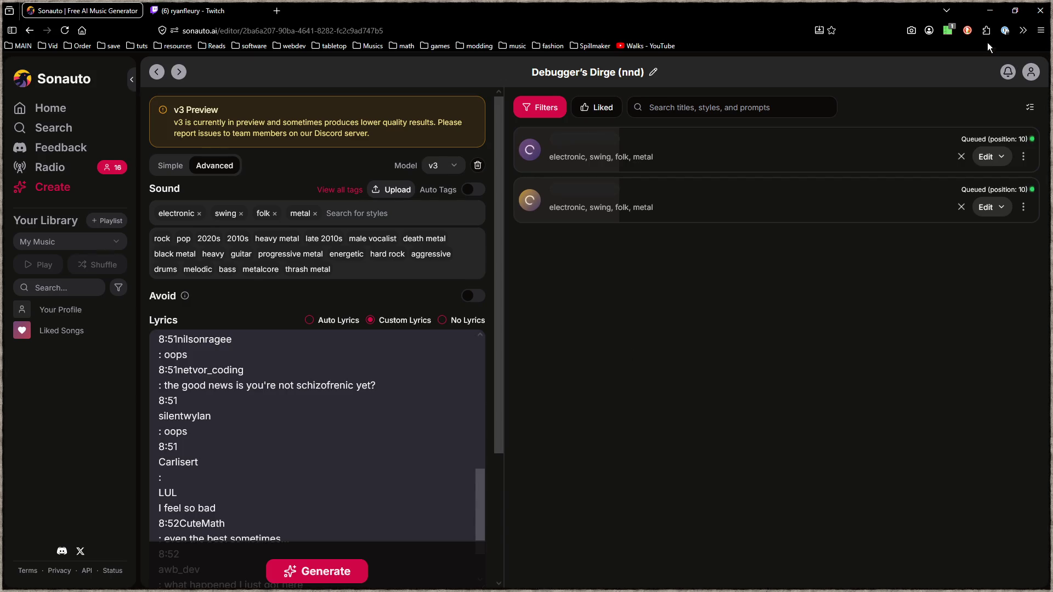
left_click(990, 11)
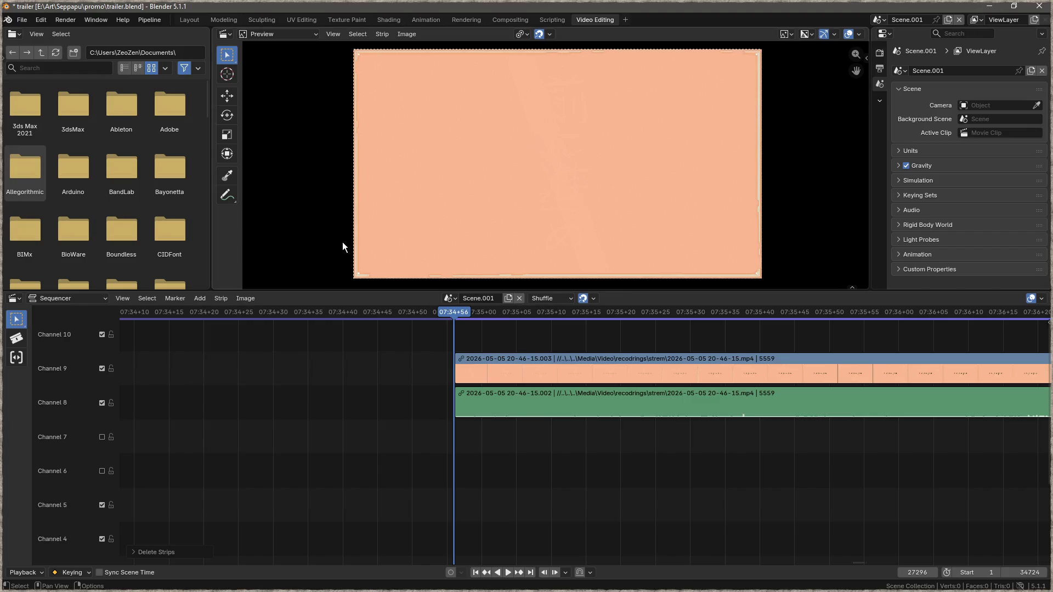
Step: Glance at the generating songs, then play back the Blender sequencer timeline
right_click(473, 336)
key("alt+Tab")
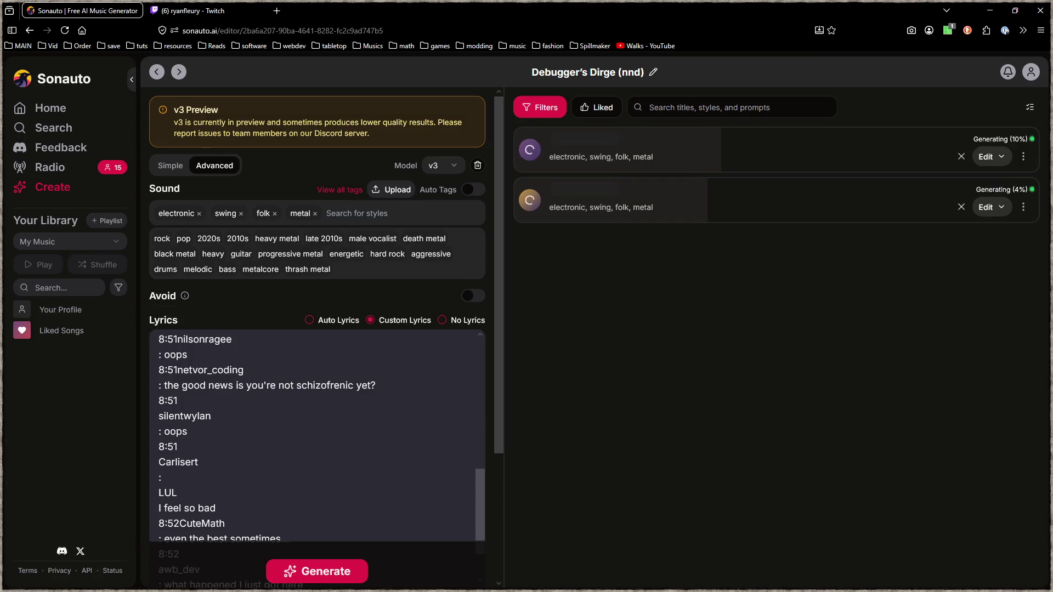
key("alt+Tab")
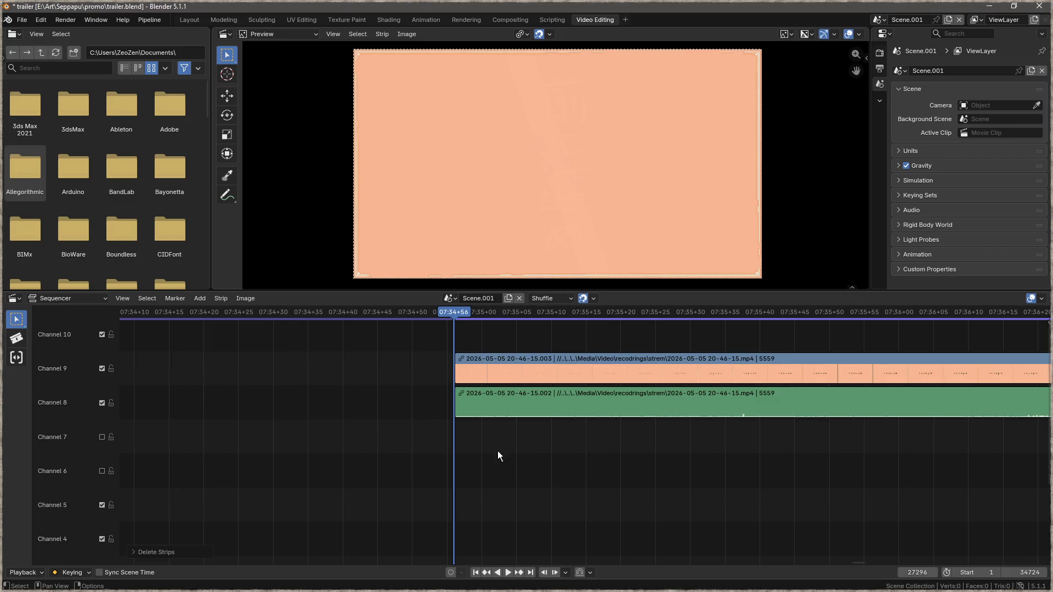
scroll(478, 456, "right", 3)
key("space")
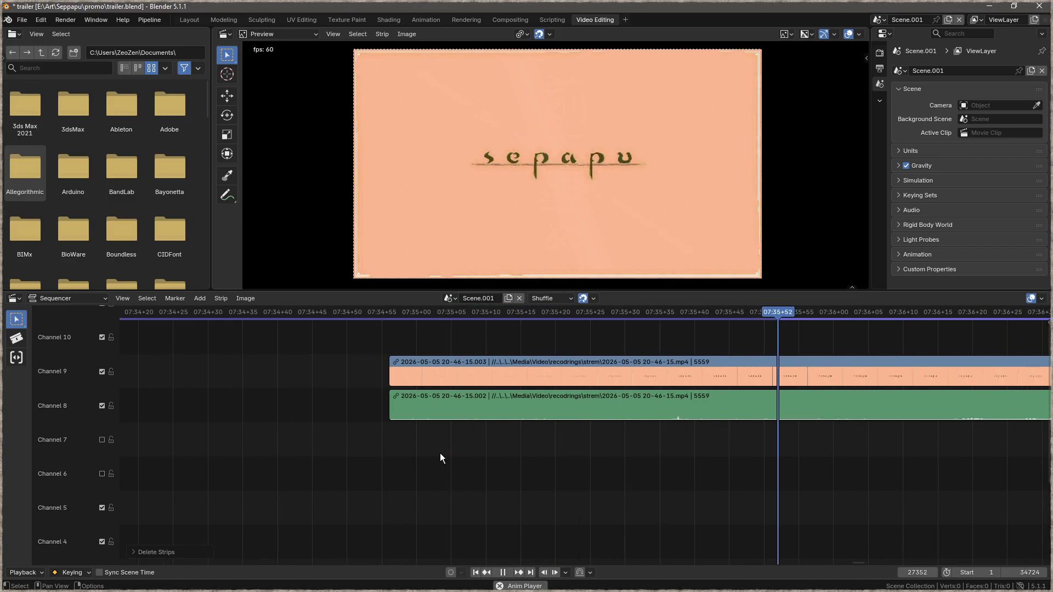
scroll(455, 450, "down", 5)
key("space")
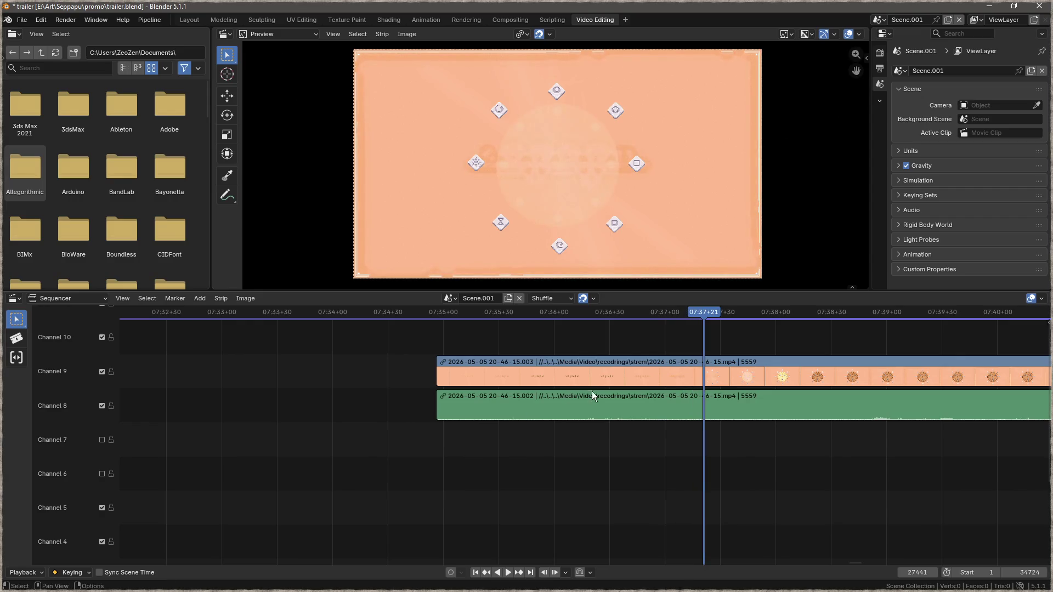
Step: Disconnect the linked video and green strips and delete the green channel 8 strip
left_click(510, 414)
right_click(524, 400)
left_click(495, 403)
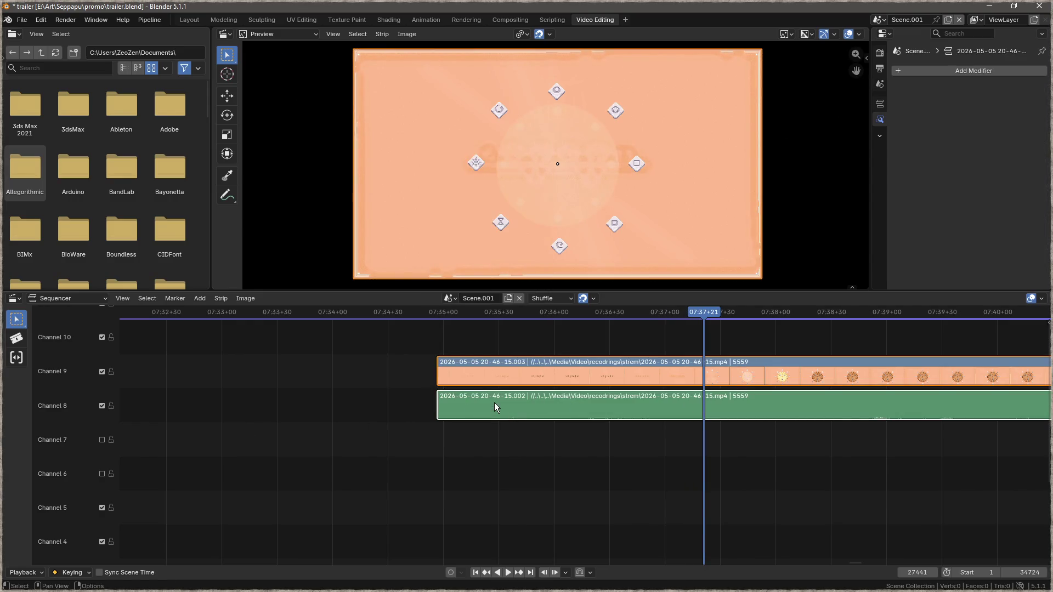
left_click(554, 405)
key("Delete")
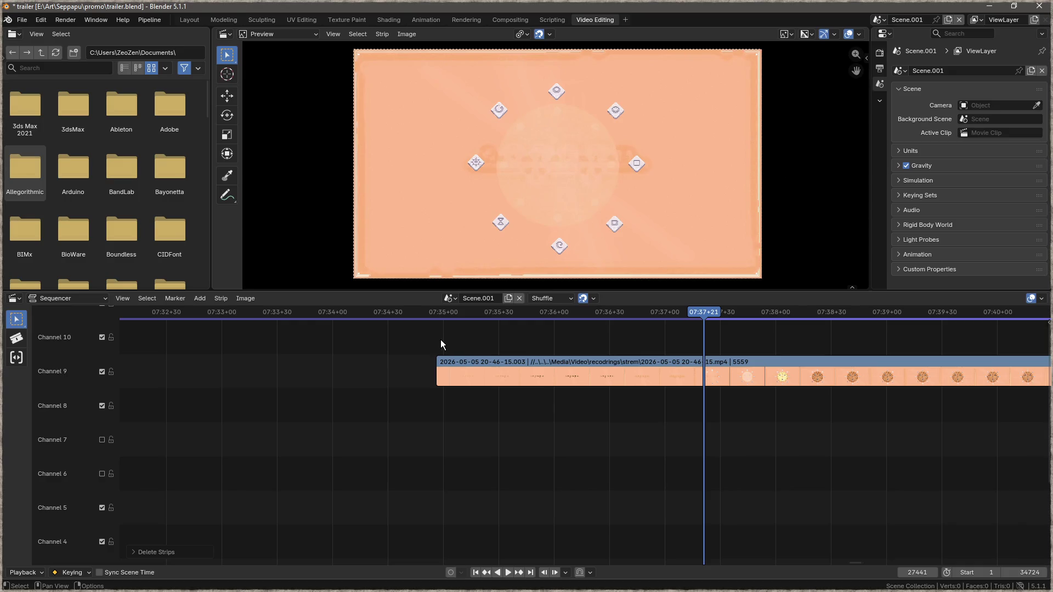
Step: Replay the trailer from about 07:35 to review the gameplay strip
left_click(433, 312)
key("space")
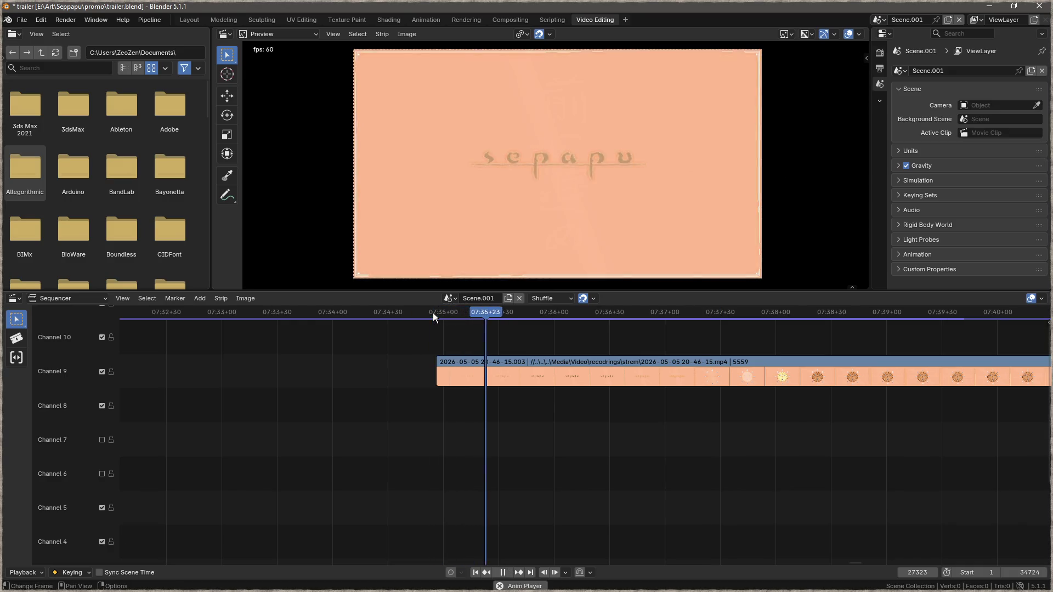
mouse_move(584, 338)
middle_mouse_down()
mouse_move(319, 333)
mouse_move(437, 353)
middle_mouse_up()
middle_click_drag(357, 350, 669, 355)
right_click(668, 356)
key("space")
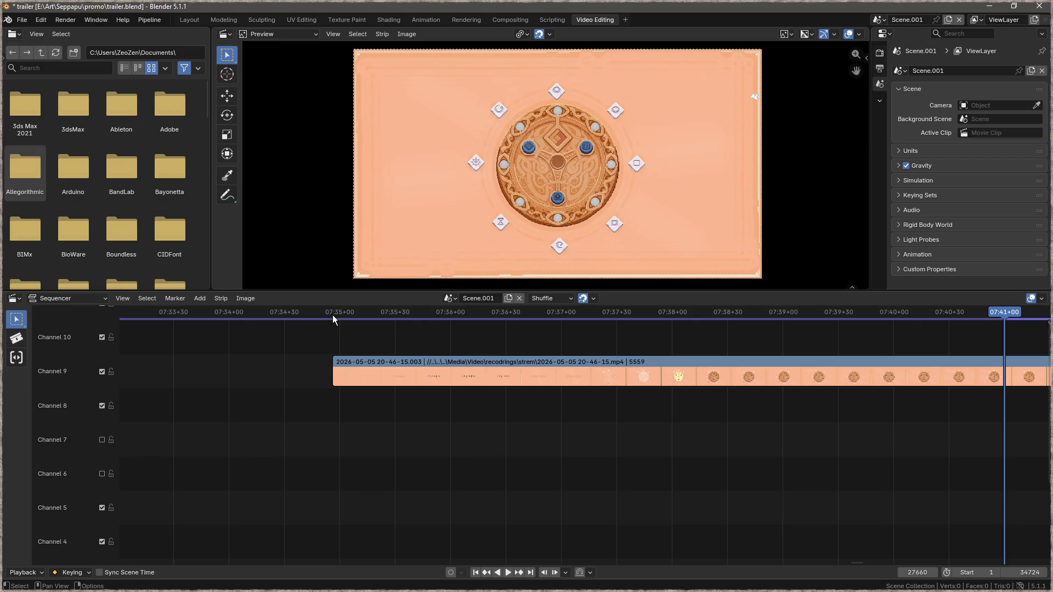
left_click(331, 313)
key("space")
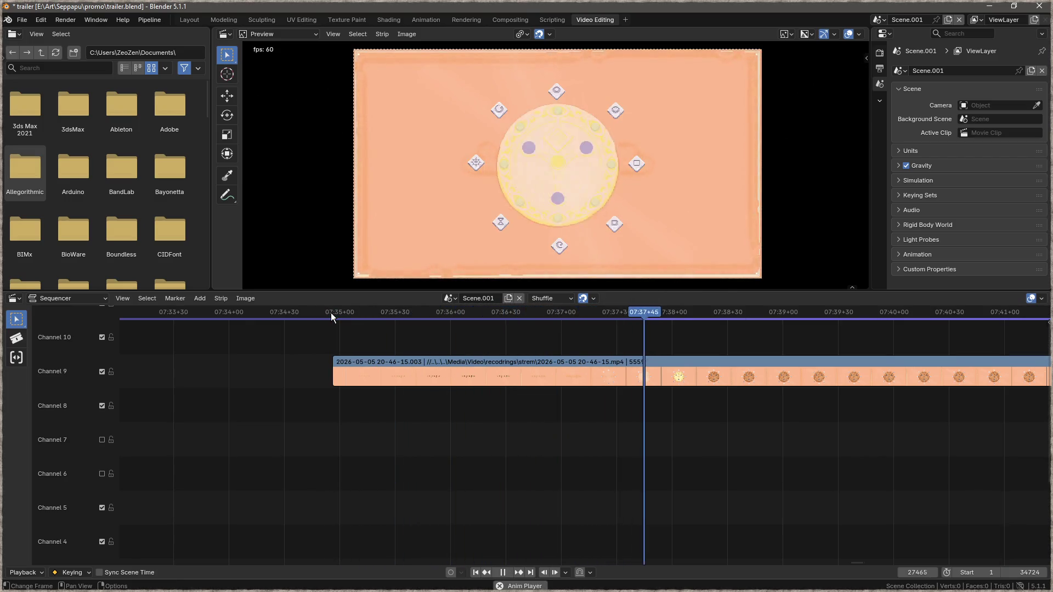
Step: Scroll the sequencer and scrub back to locate the cut point
scroll(538, 360, "down", 1, "ctrl")
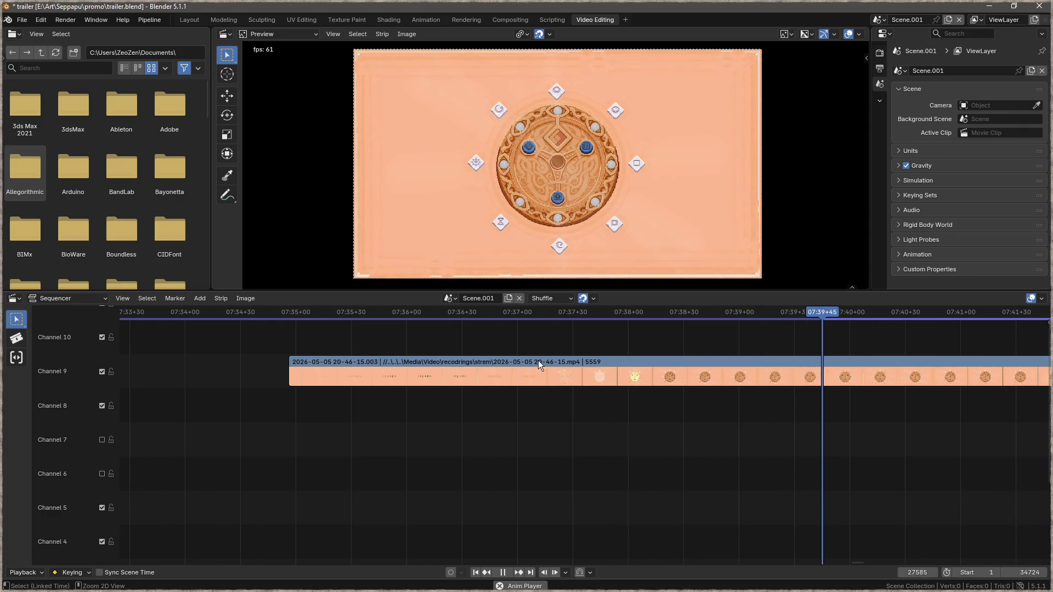
scroll(536, 362, "down", 2, "ctrl")
scroll(532, 363, "down", 5)
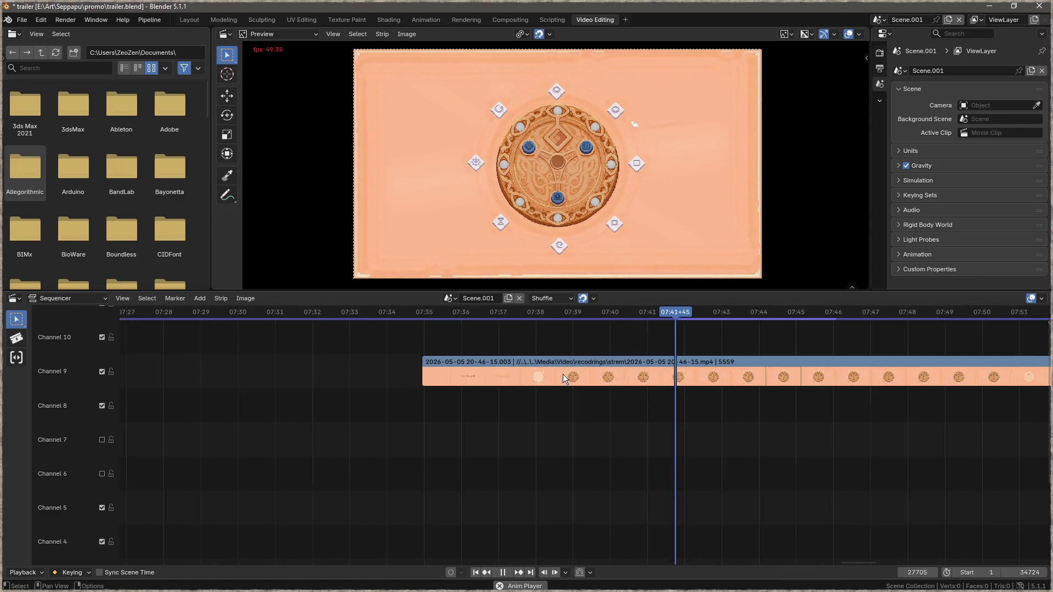
scroll(496, 423, "down", 6, "ctrl")
scroll(409, 424, "down", 1)
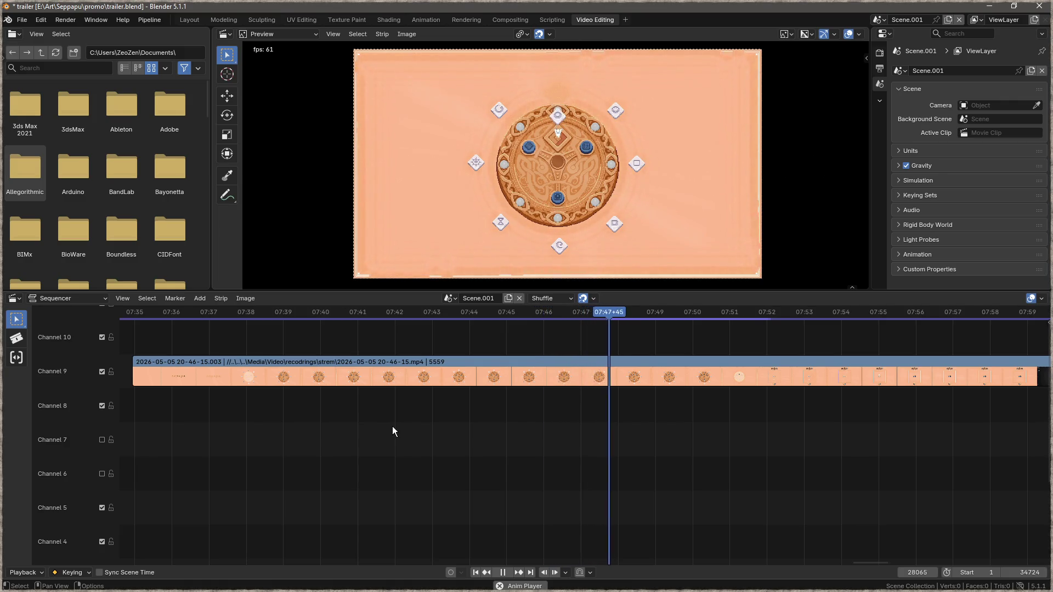
scroll(465, 428, "down", 3, "ctrl")
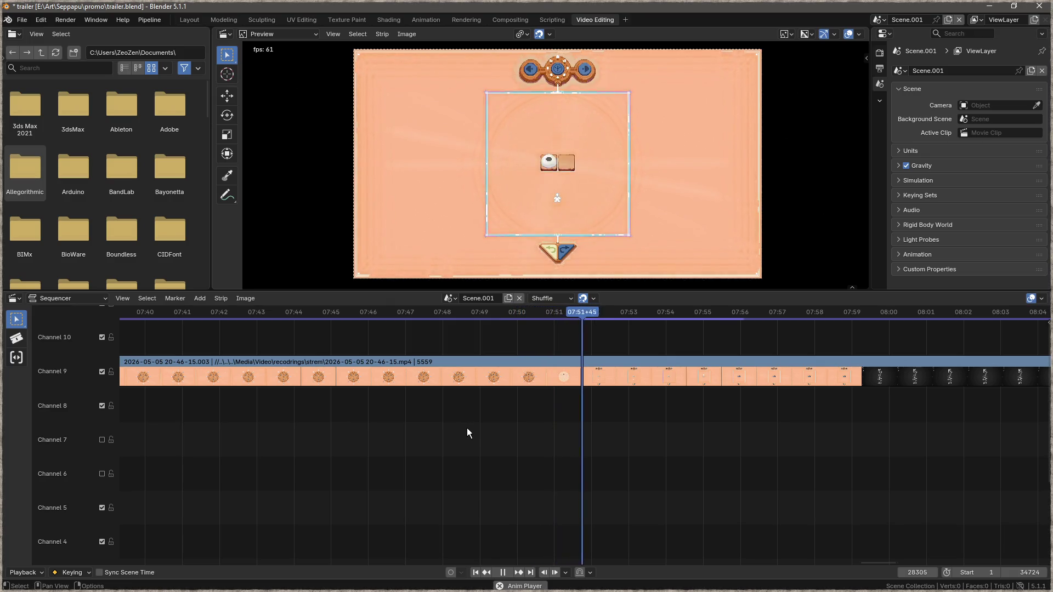
key("F3")
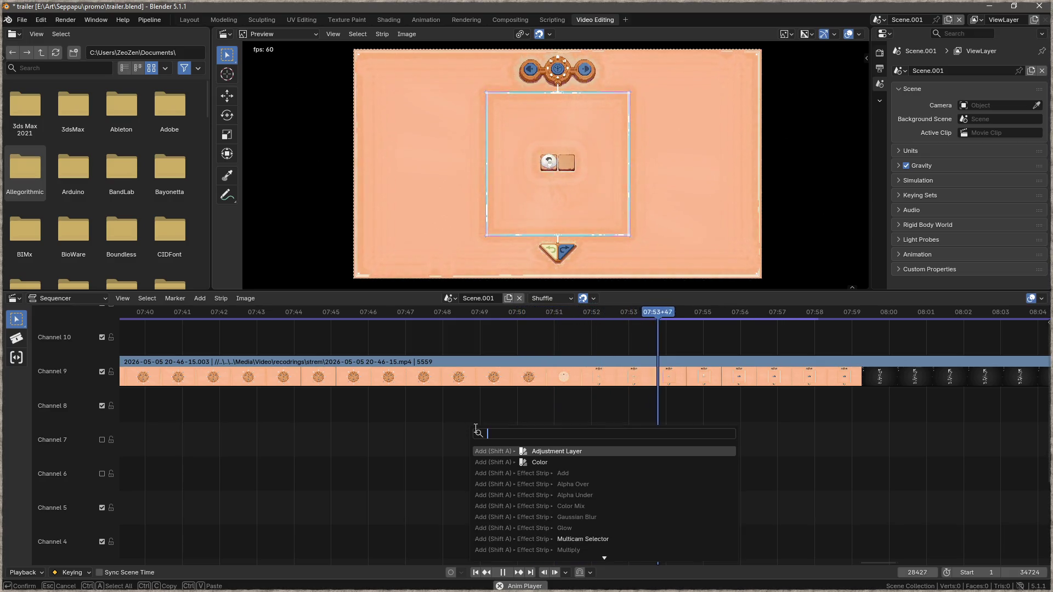
mouse_move(692, 313)
left_mouse_down()
mouse_move(471, 336)
mouse_move(325, 336)
mouse_move(601, 353)
mouse_move(542, 357)
mouse_move(562, 357)
left_mouse_up()
Step: Split the channel 9 strip at the playhead and delete the trailing piece
left_click(579, 370)
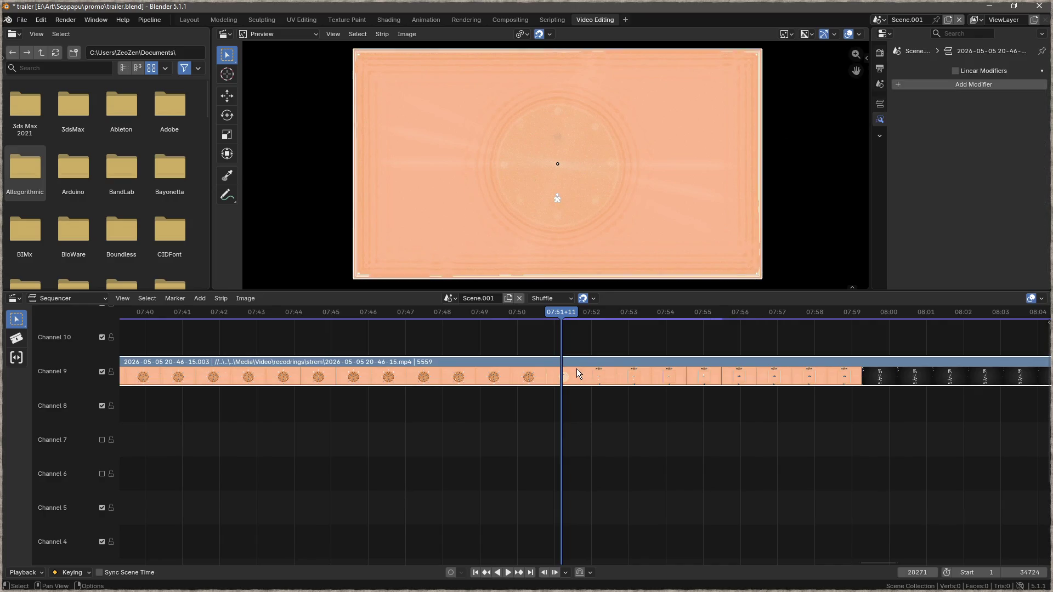
key("k")
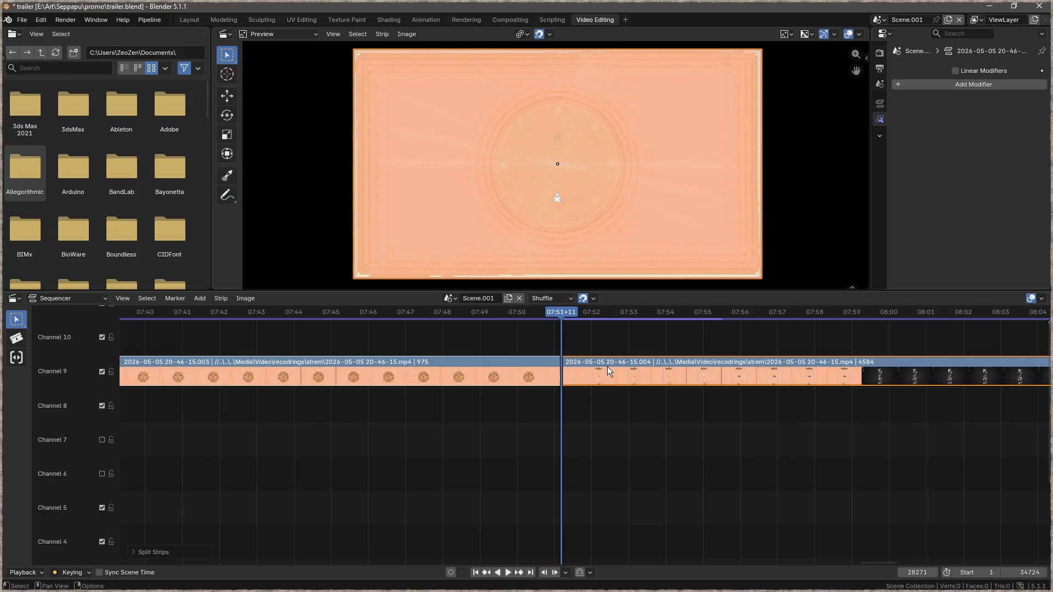
left_click(637, 363)
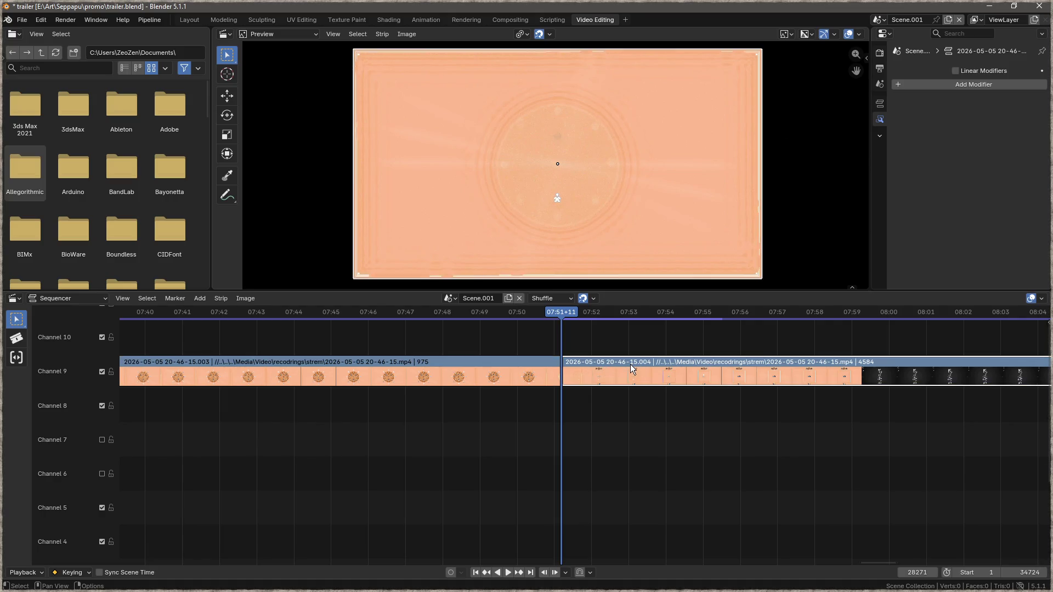
key("Delete")
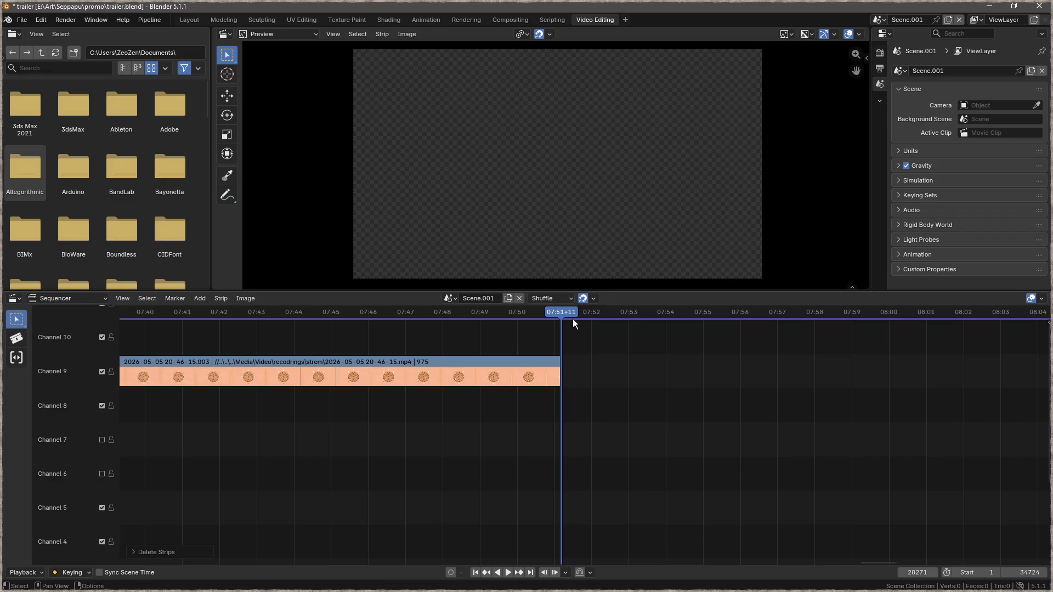
Step: Preview the clip and split the gameplay strip at 07:36+58
left_click_drag(567, 313, 155, 314)
mouse_move(535, 409)
middle_mouse_down("ctrl")
mouse_move(467, 410)
mouse_move(426, 350)
mouse_move(485, 355)
middle_mouse_up("ctrl")
key("space")
mouse_move(554, 311)
left_mouse_down()
mouse_move(396, 321)
mouse_move(439, 326)
mouse_move(429, 328)
left_mouse_up()
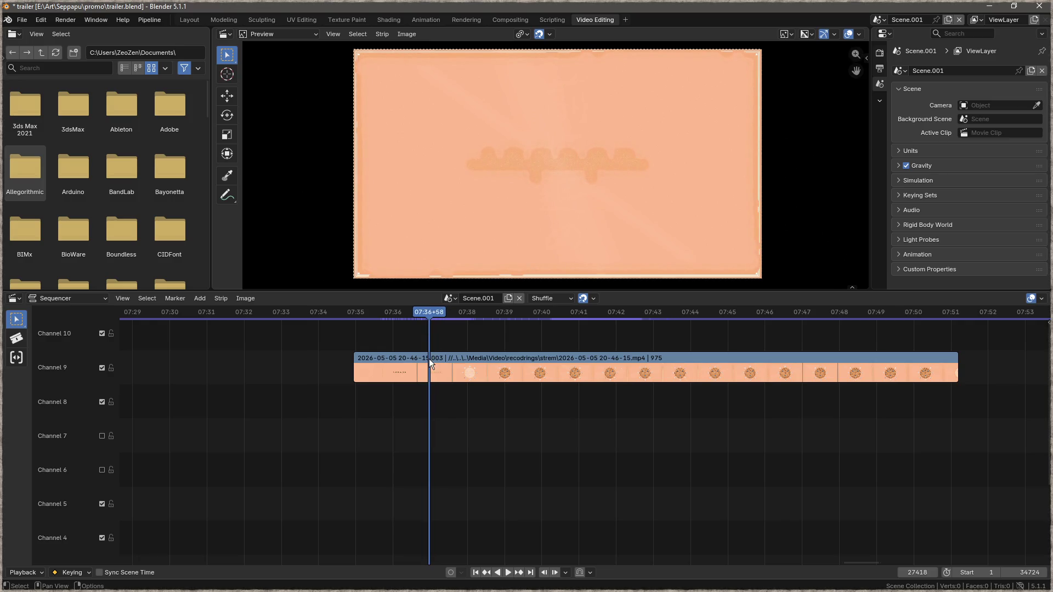
left_click(433, 358)
key("k")
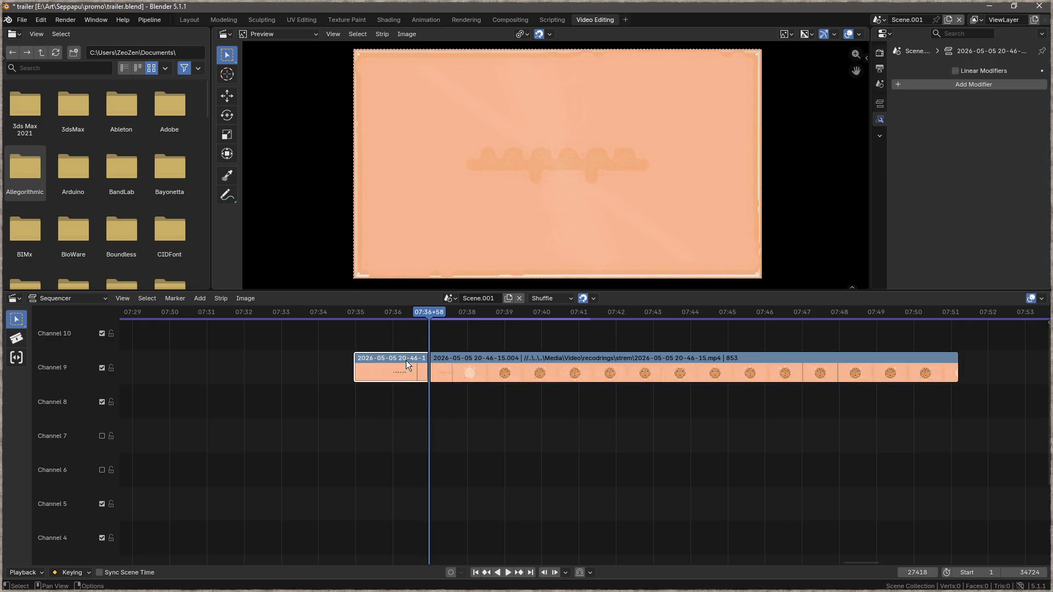
Step: Duplicate the short first piece and place the copy after the long clip on Channel 9
key("shift+d")
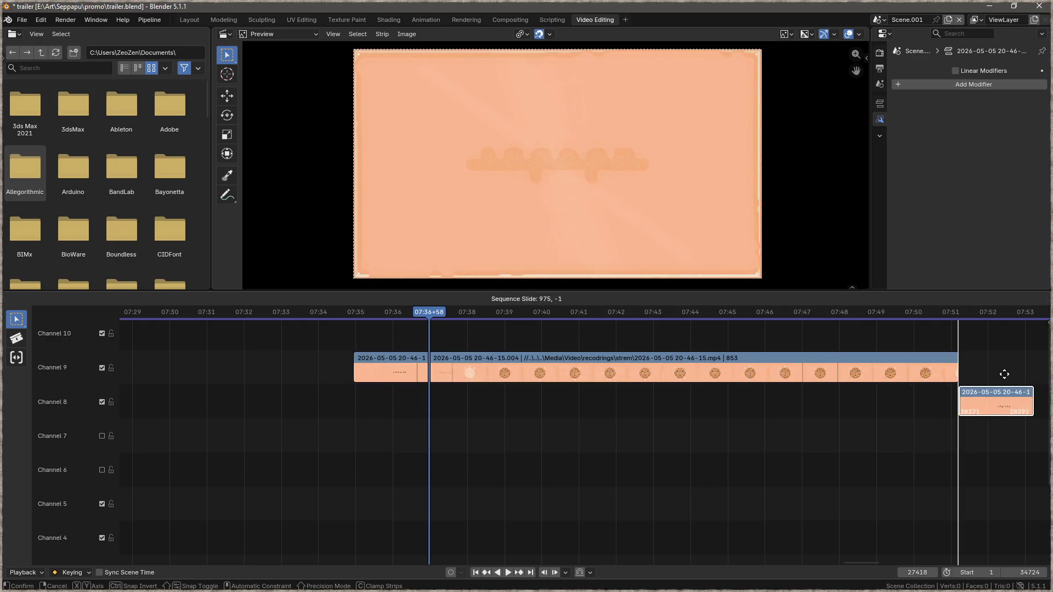
left_click(1024, 376)
middle_click_drag(923, 418, 390, 420)
left_click_drag(434, 373, 719, 360)
Step: Browse the strip's context menu, then confirm the copy's Scale X at 1.000 in the Strip tab
right_click(718, 361)
mouse_move(680, 256)
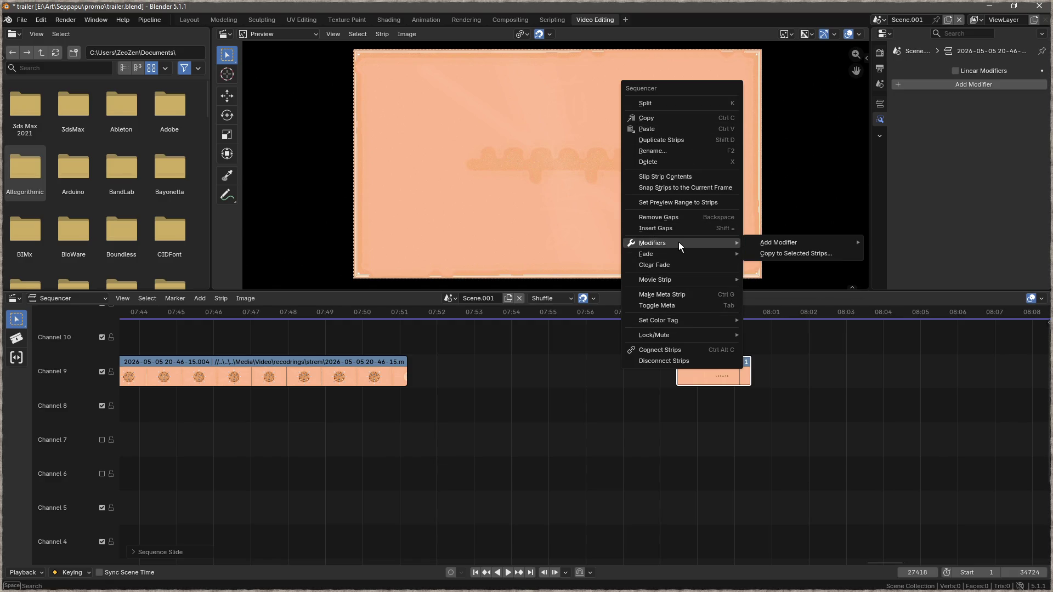
mouse_move(766, 244)
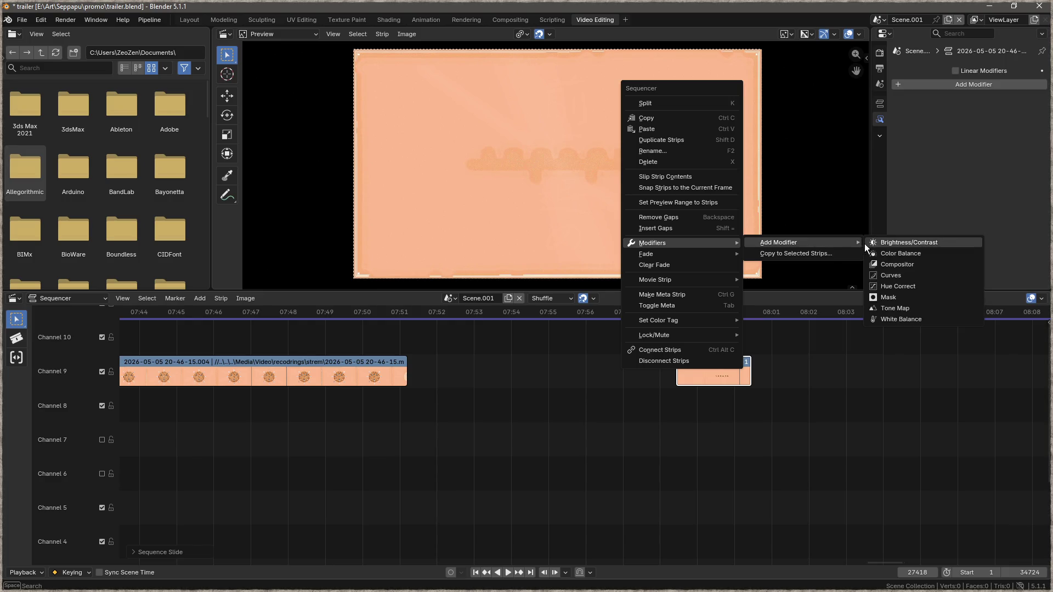
left_click(880, 104)
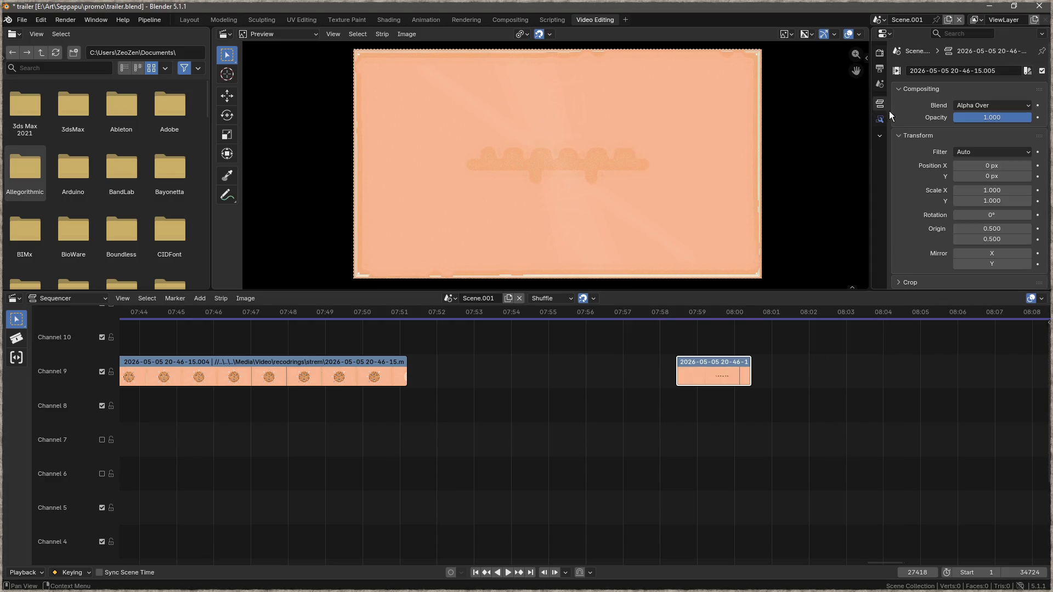
left_click(1000, 190)
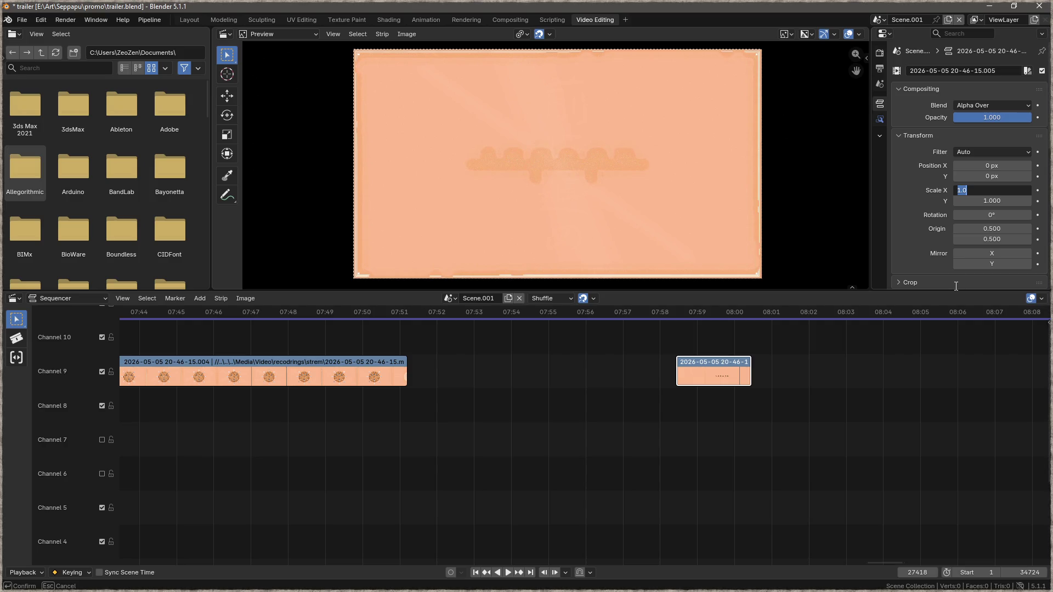
key("Return")
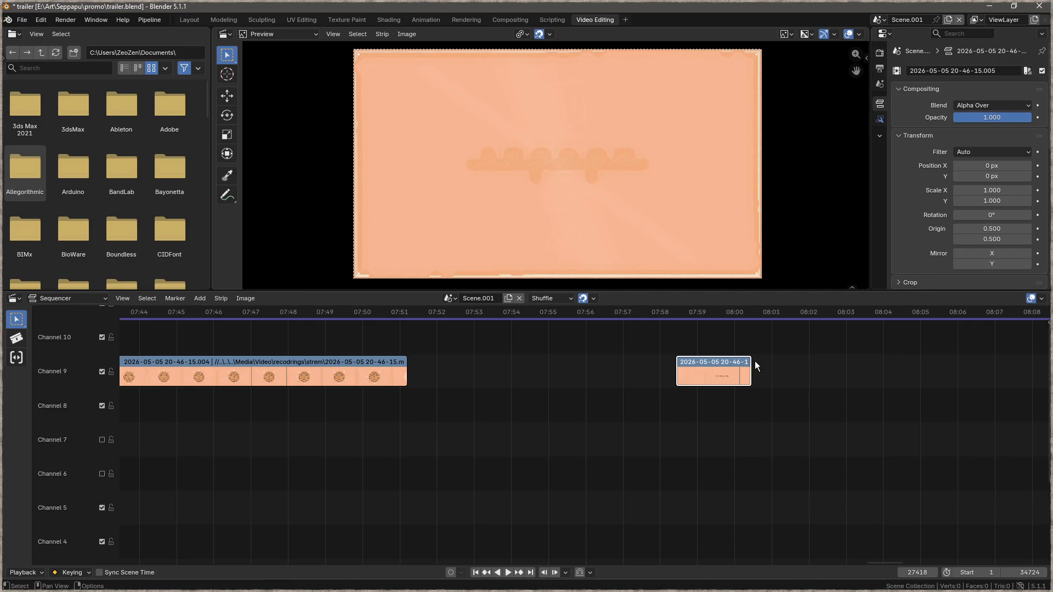
Step: Nudge the copied strip slightly later so it runs from 07:58+25 to 08:00+27
mouse_move(752, 367)
left_mouse_down()
mouse_move(482, 364)
mouse_move(809, 376)
mouse_move(735, 376)
mouse_move(750, 375)
left_mouse_up()
scroll(963, 232, "down", 5)
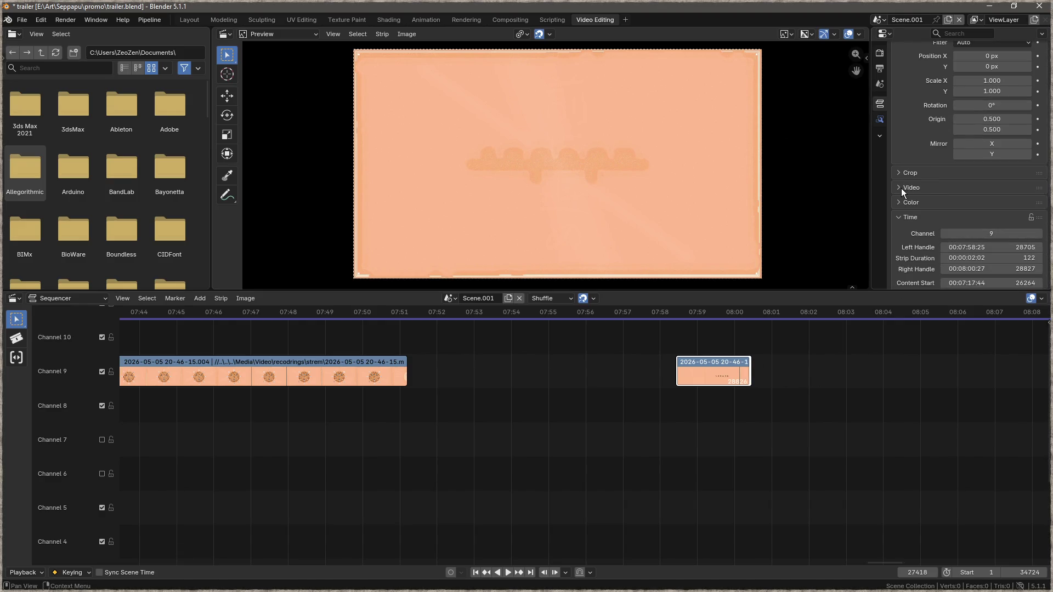
scroll(912, 205, "down", 3)
scroll(927, 192, "down", 1)
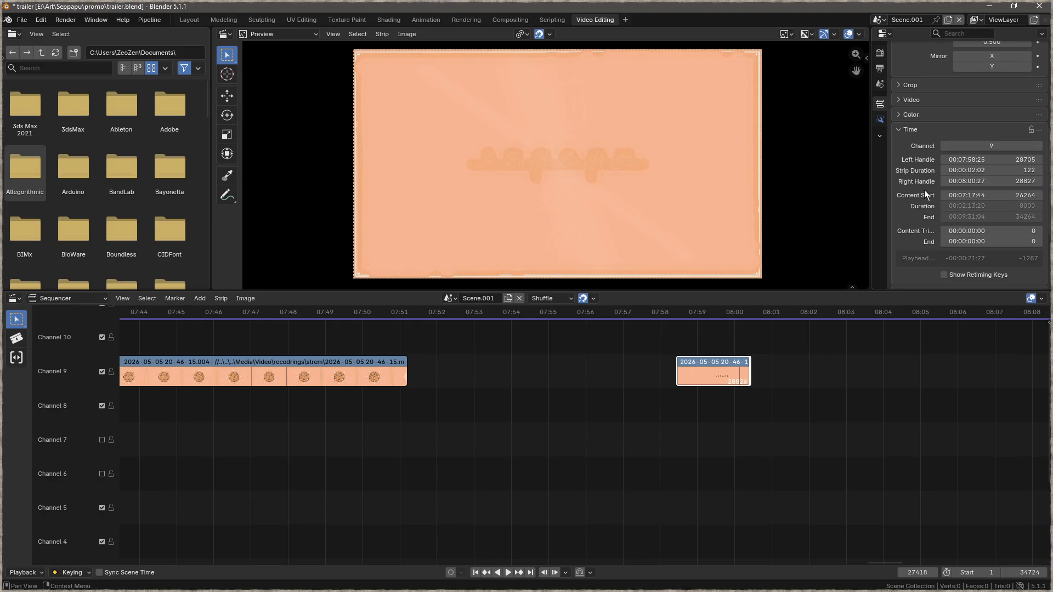
scroll(926, 219, "down", 1)
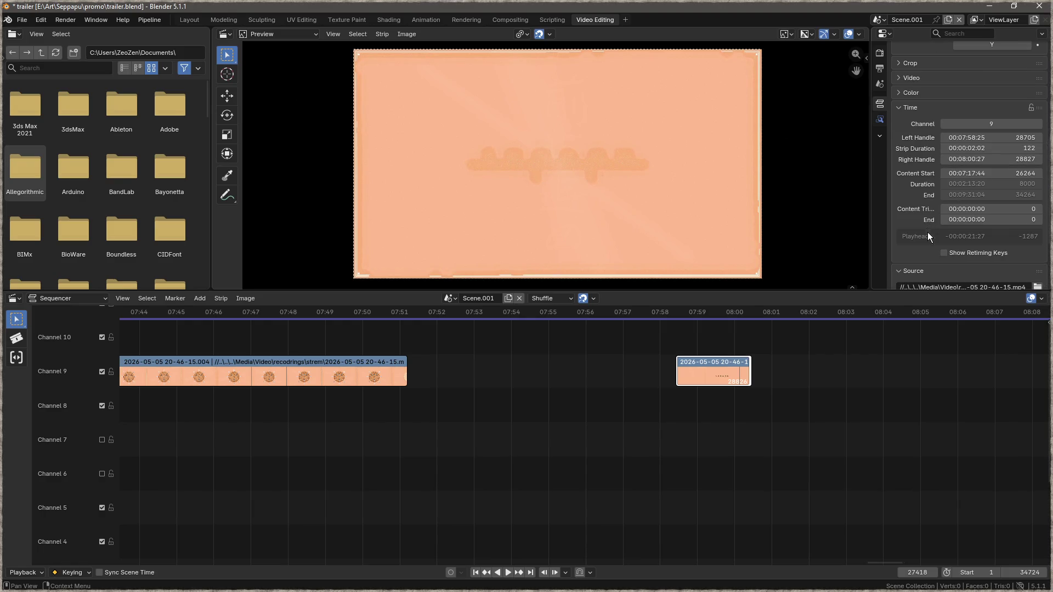
scroll(953, 254, "down", 1)
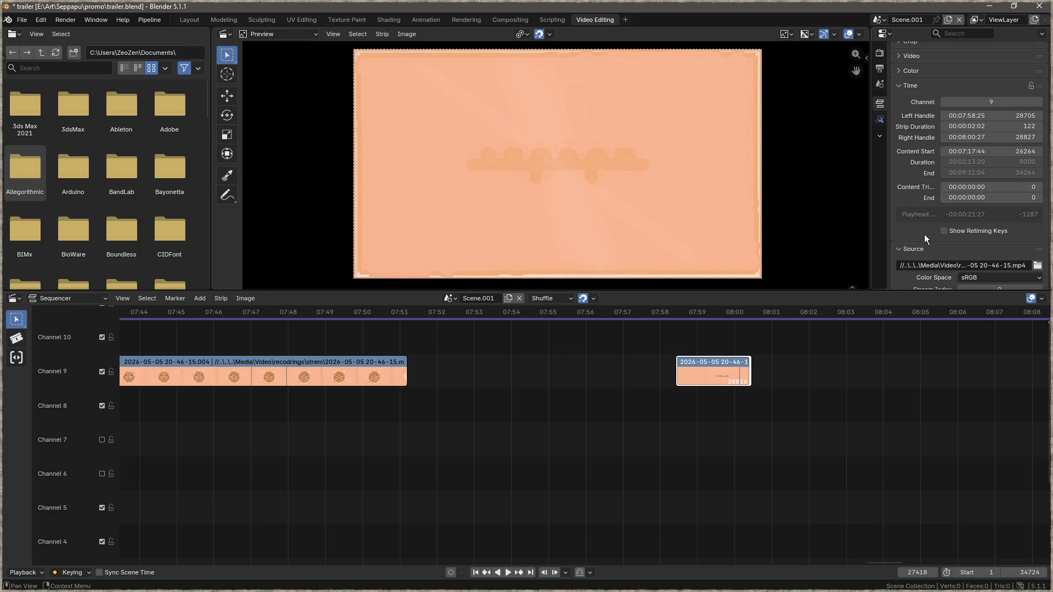
scroll(925, 239, "down", 3)
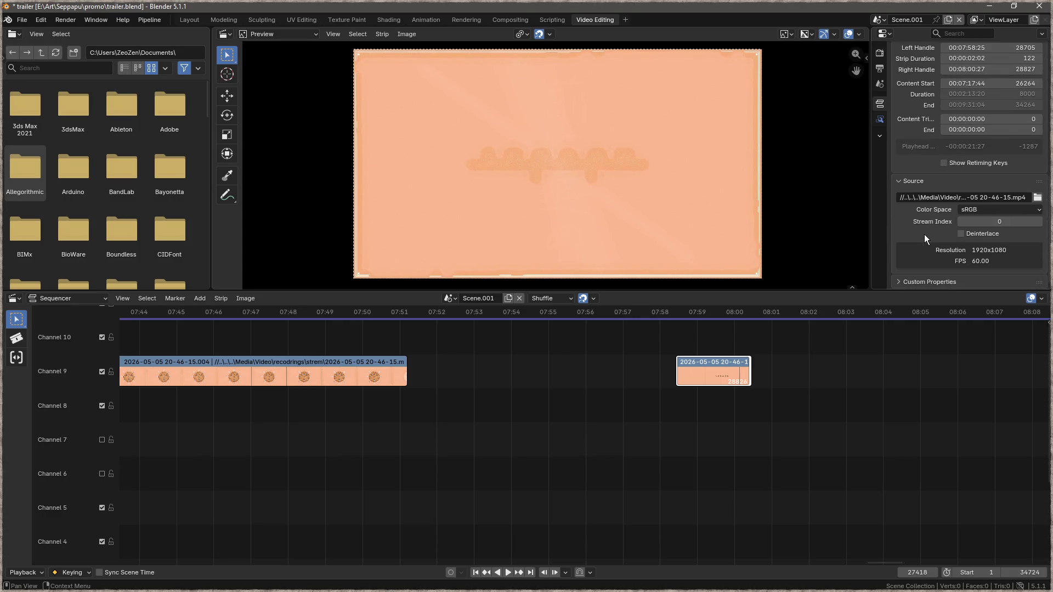
scroll(924, 235, "up", 5)
Step: Inspect the strip's Color, Video and Crop panels, then return to the Modifiers tab
left_click(901, 111)
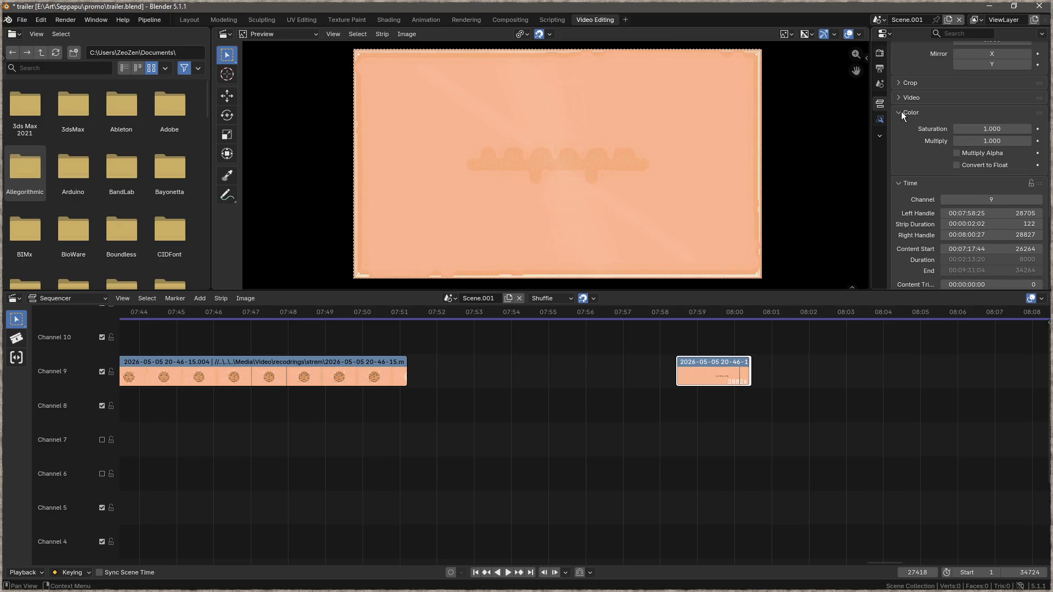
left_click(901, 111)
left_click(901, 100)
left_click(900, 100)
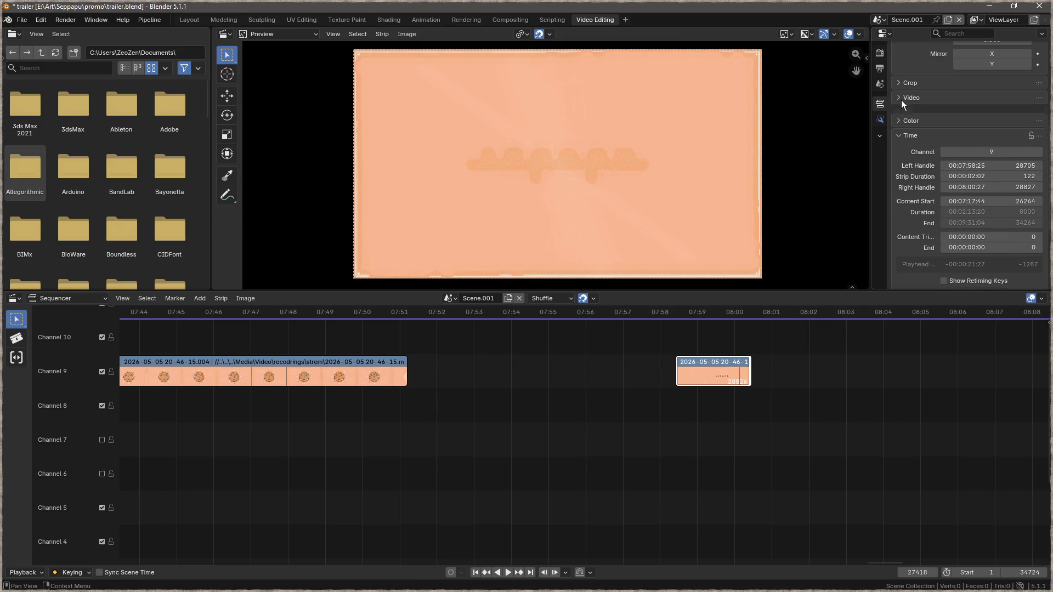
left_click(901, 100)
scroll(933, 147, "up", 2)
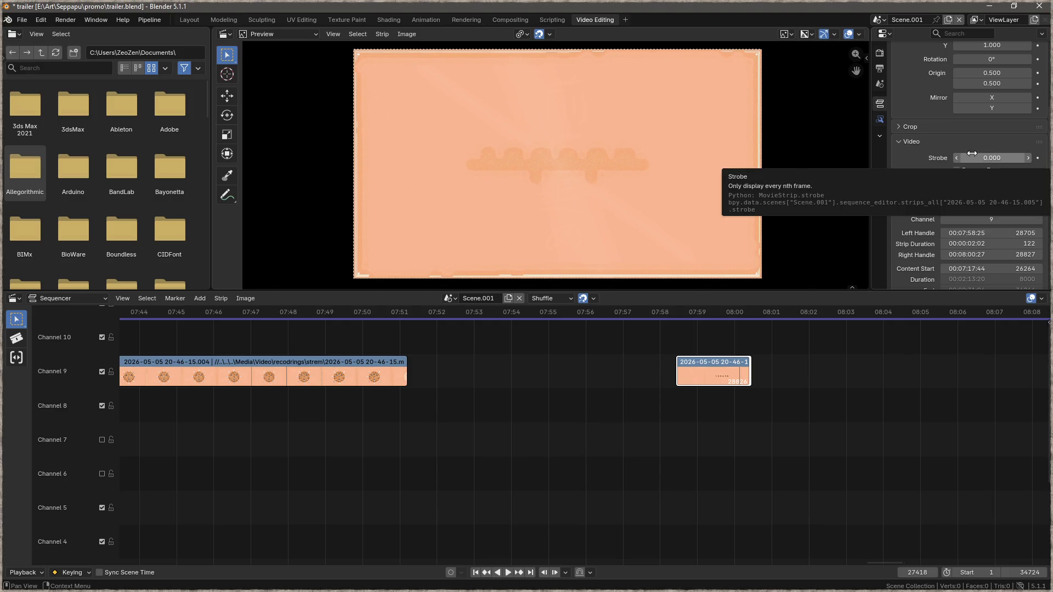
left_click(923, 137)
left_click(912, 132)
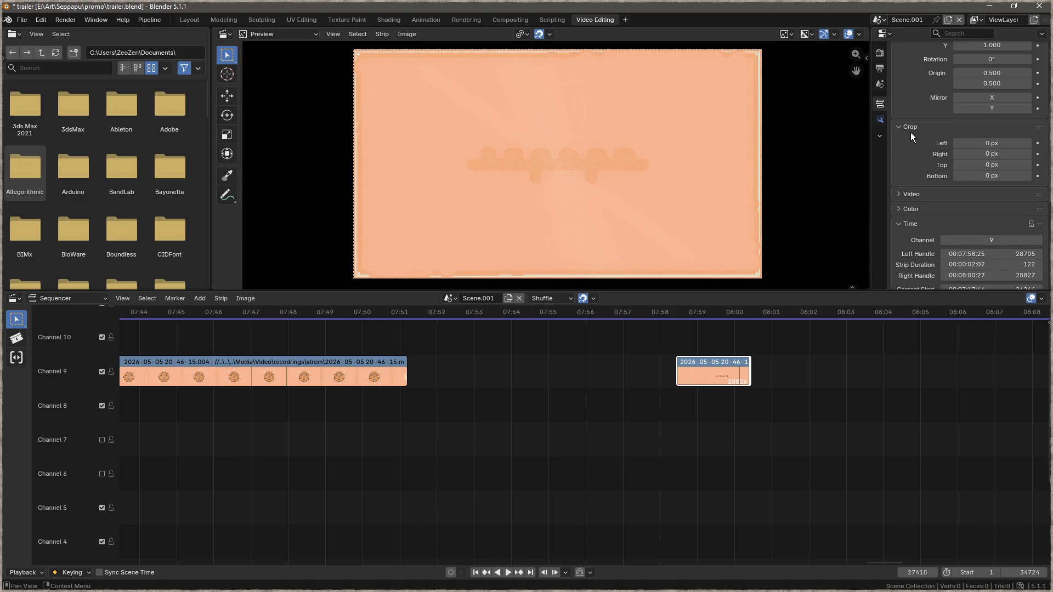
scroll(913, 143, "up", 6)
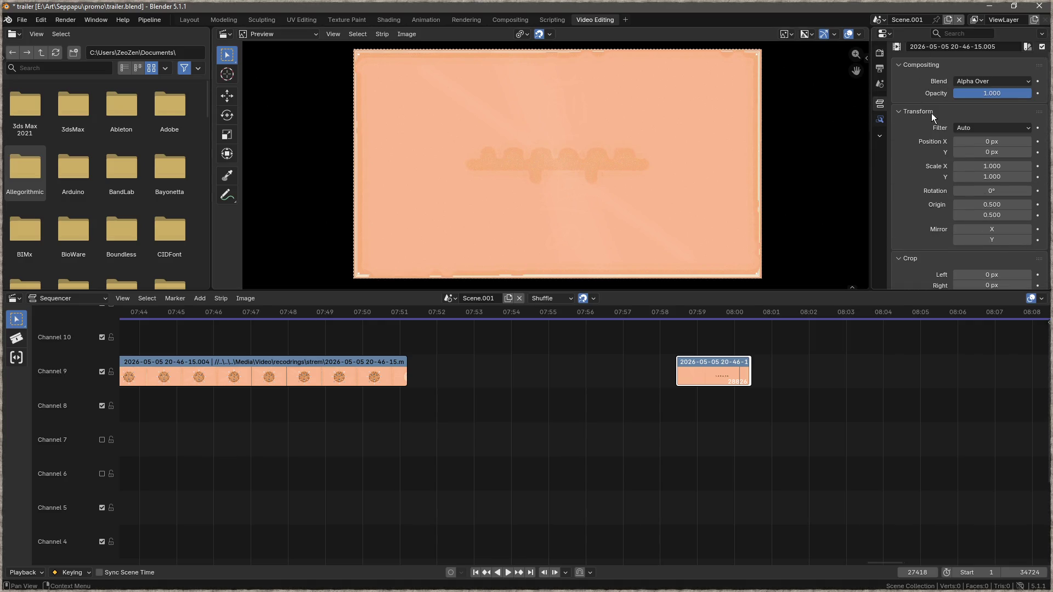
left_click(881, 120)
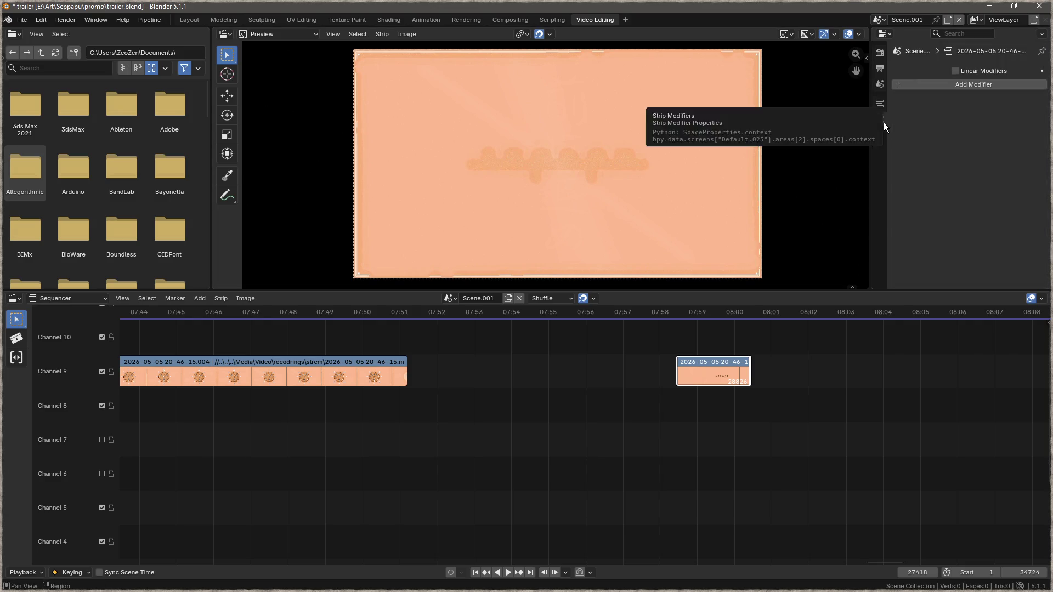
Step: Open and dismiss Add Modifier unused, view the copied strip's context menu, then switch to the browser
left_click(960, 86)
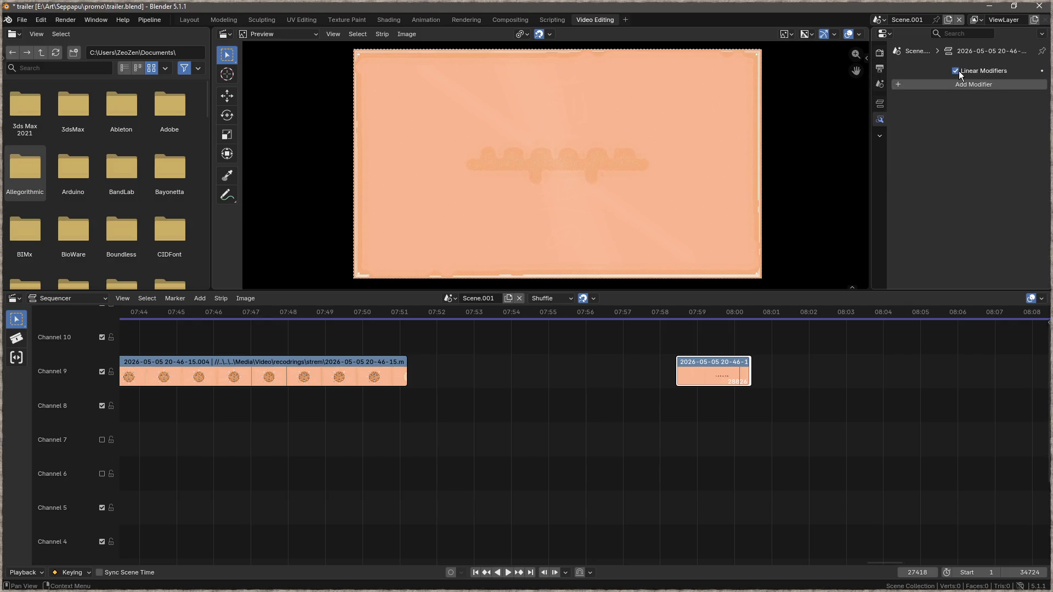
left_click(959, 86)
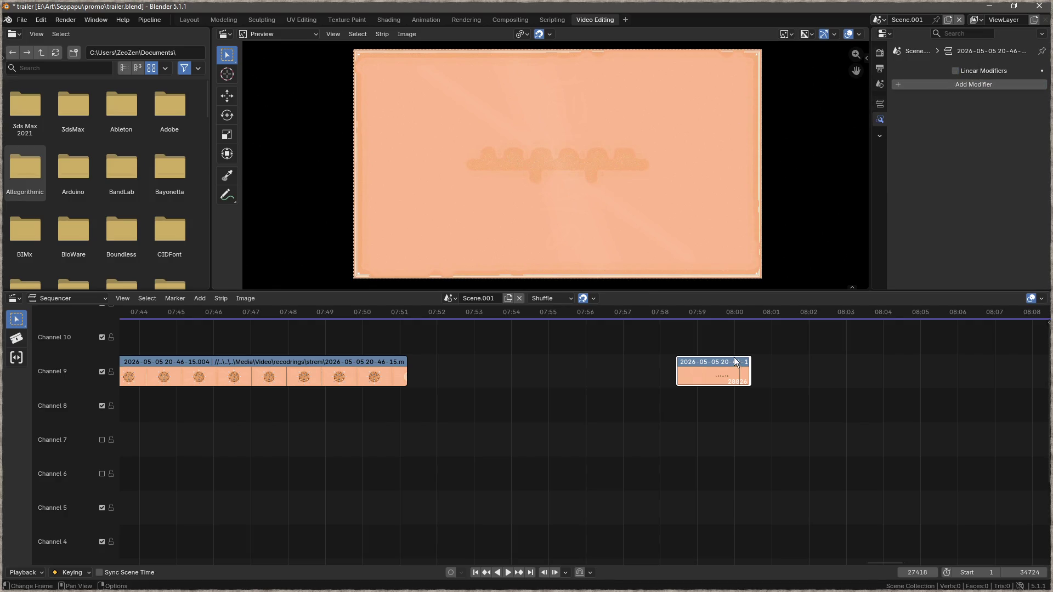
right_click(716, 364)
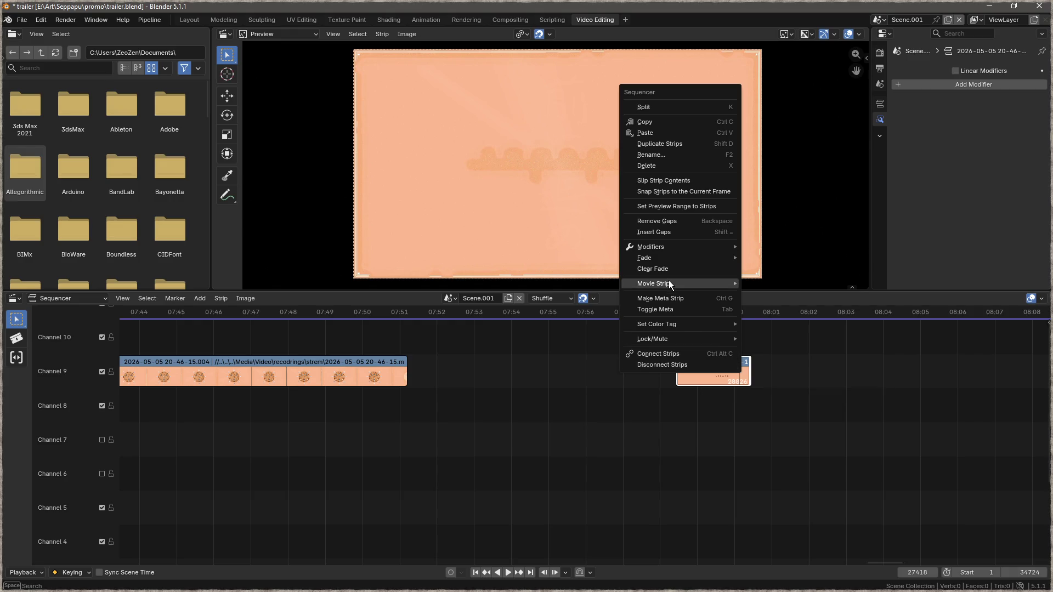
mouse_move(670, 282)
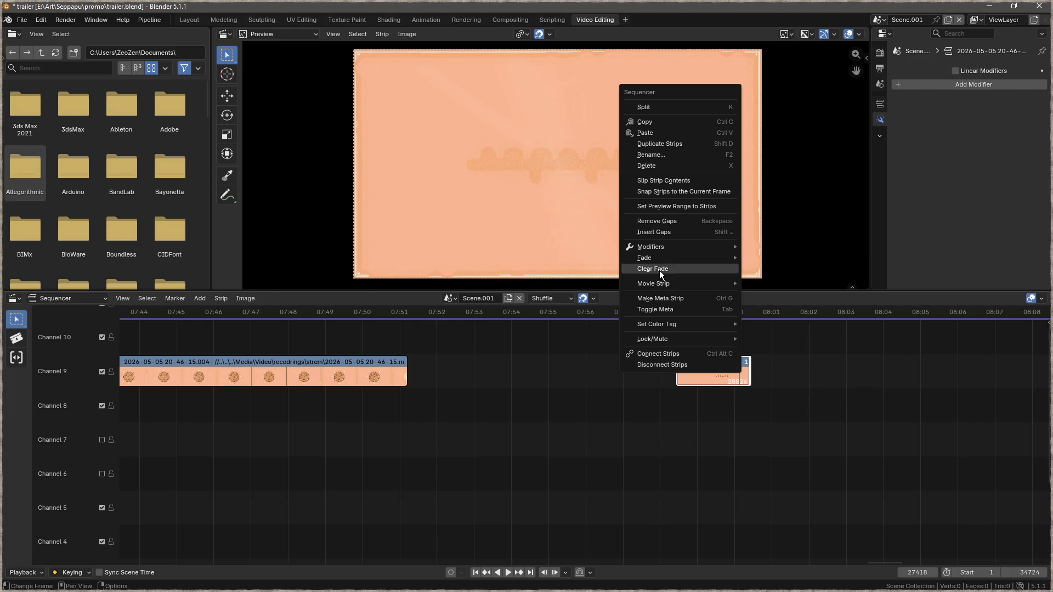
mouse_move(655, 260)
key("alt+Tab")
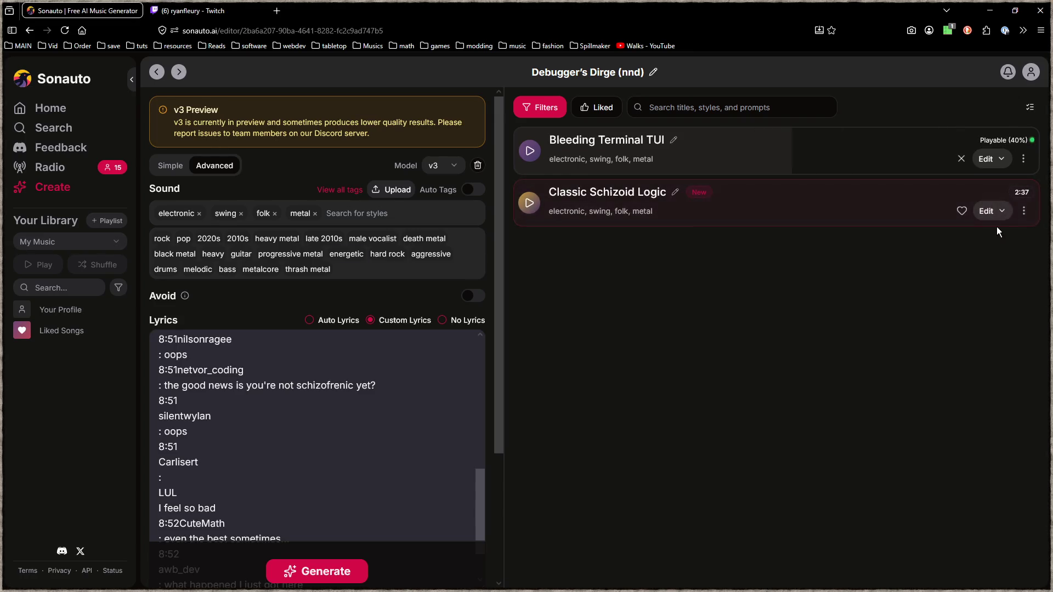
Step: Dismiss the track's ⋮ menu, open Classic Schizoid Logic's details, and play it
left_click(1023, 215)
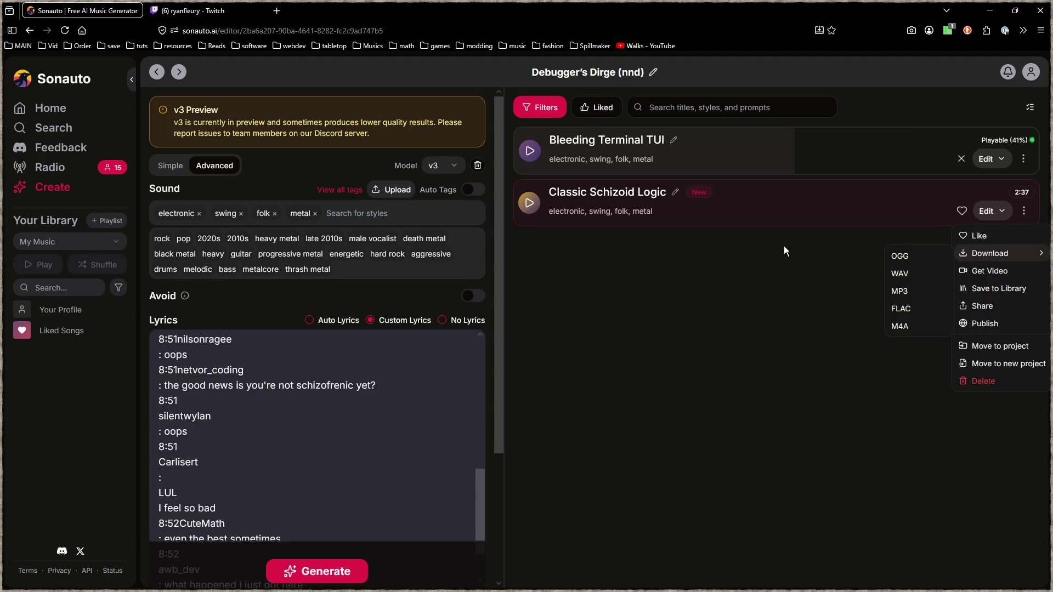
left_click(630, 210)
left_click(646, 213)
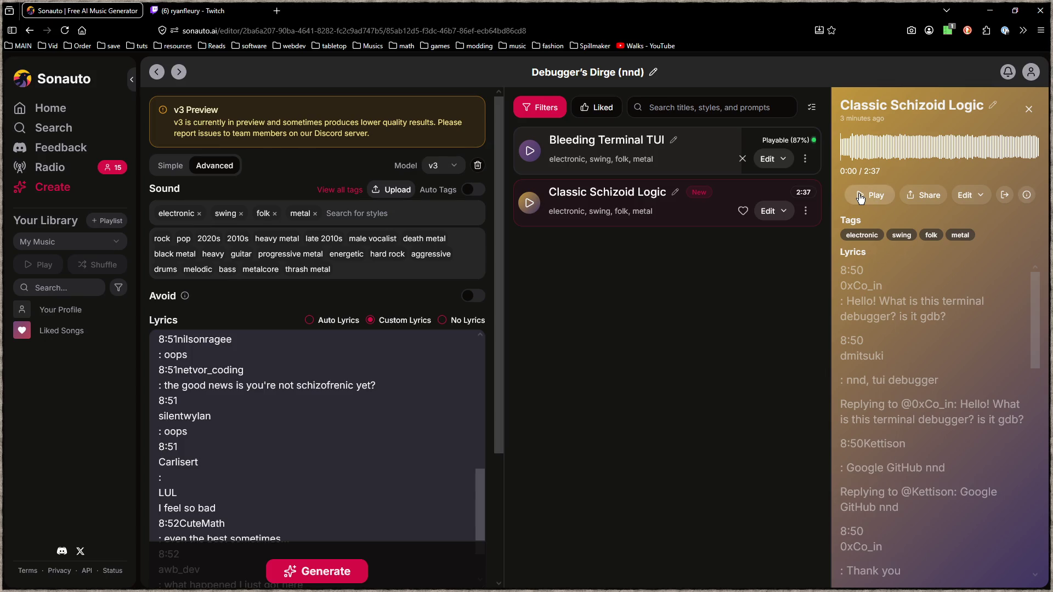
left_click(860, 199)
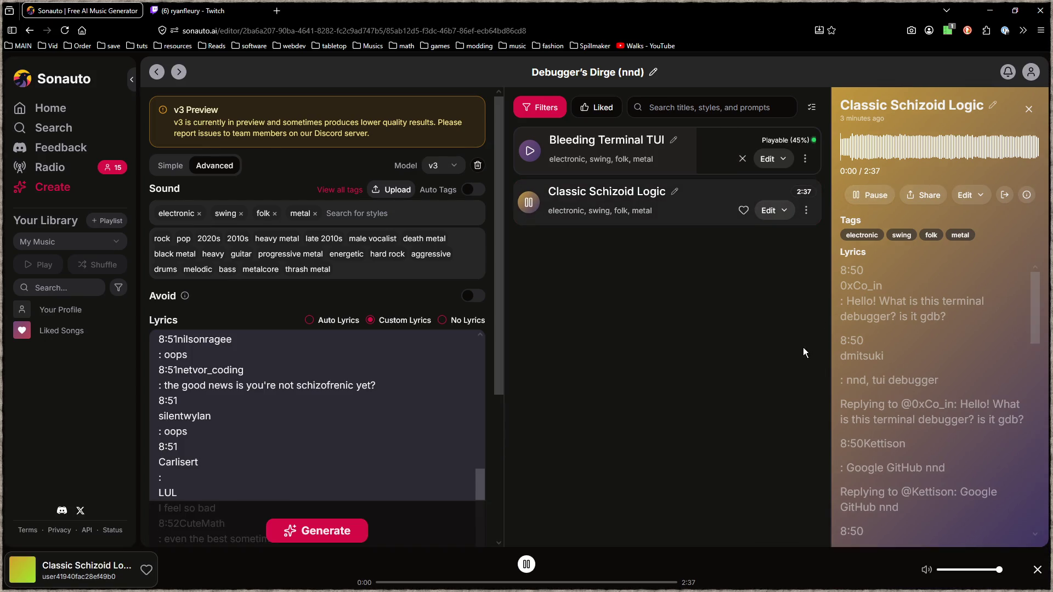